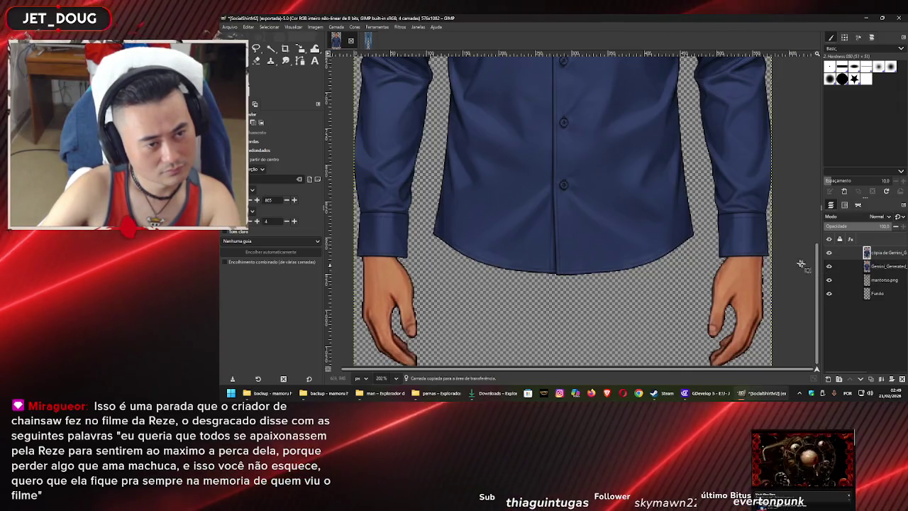
# Drag the shirt layer a few pixels lower with the Move tool so its hem sits further down
pyautogui.press('m')
pyautogui.moveTo(596, 182)
pyautogui.mouseDown()
pyautogui.moveTo(596, 210)
pyautogui.moveTo(592, 186)
pyautogui.moveTo(596, 195)
pyautogui.mouseUp()
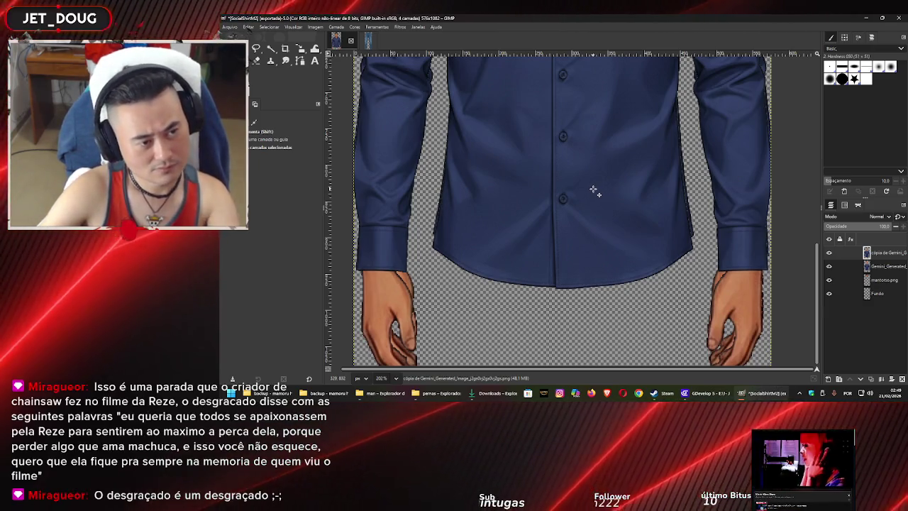
# Zoom out, undo the last change, and move the original Gemini_Generated layer above its copy
pyautogui.keyDown('ctrl'); pyautogui.scroll(-3, 594, 189); pyautogui.keyUp('ctrl')
pyautogui.keyDown('ctrl'); pyautogui.scroll(-5, 593, 189); pyautogui.keyUp('ctrl')
pyautogui.keyDown('ctrl'); pyautogui.scroll(-3, 595, 188); pyautogui.keyUp('ctrl')
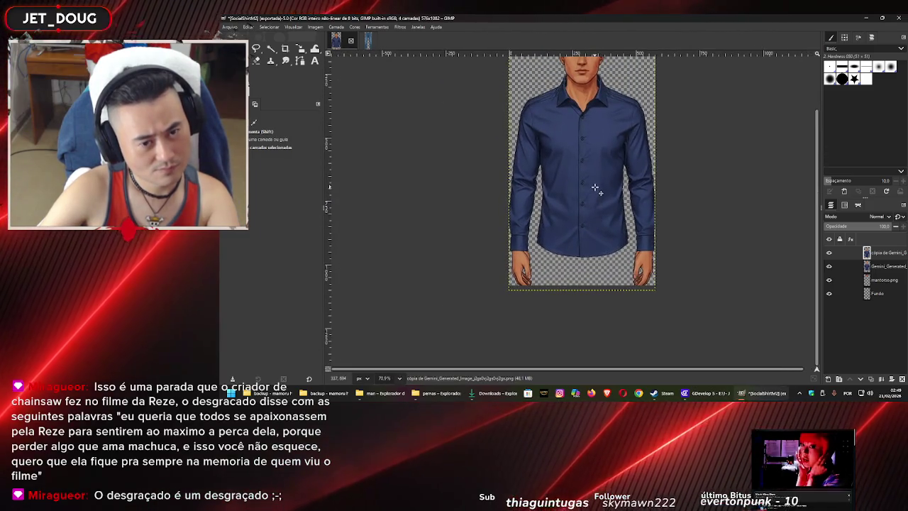
pyautogui.hotkey('ctrl', 'z')
pyautogui.moveTo(877, 253)
pyautogui.mouseDown()
pyautogui.moveTo(878, 264)
pyautogui.moveTo(877, 250)
pyautogui.mouseUp()
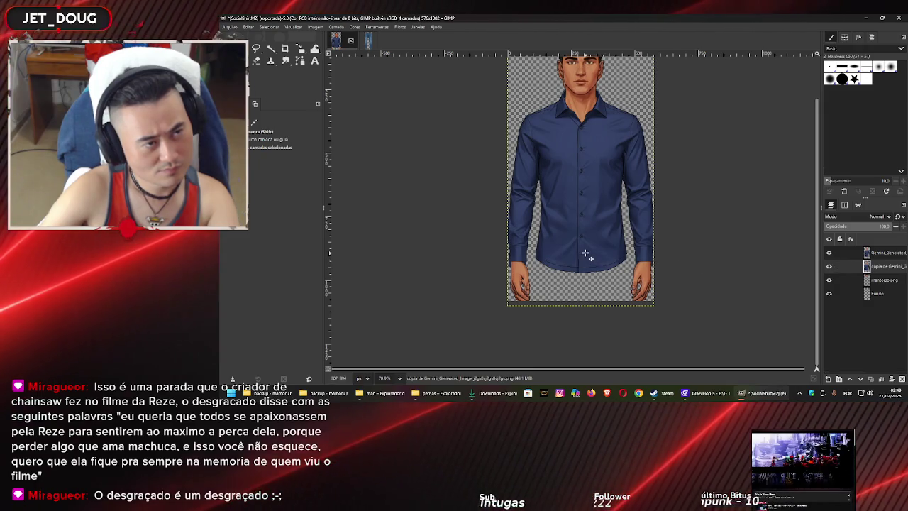
pyautogui.keyDown('ctrl'); pyautogui.scroll(2, 586, 254); pyautogui.keyUp('ctrl')
pyautogui.scroll(-2, 586, 254)
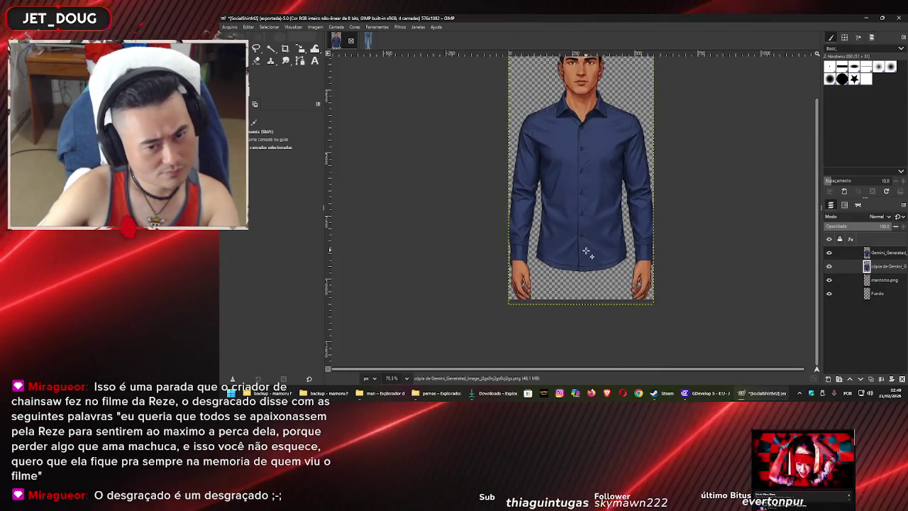
# Draw a rectangle selection over the figure's upper body, redrawing it once
pyautogui.press('r')
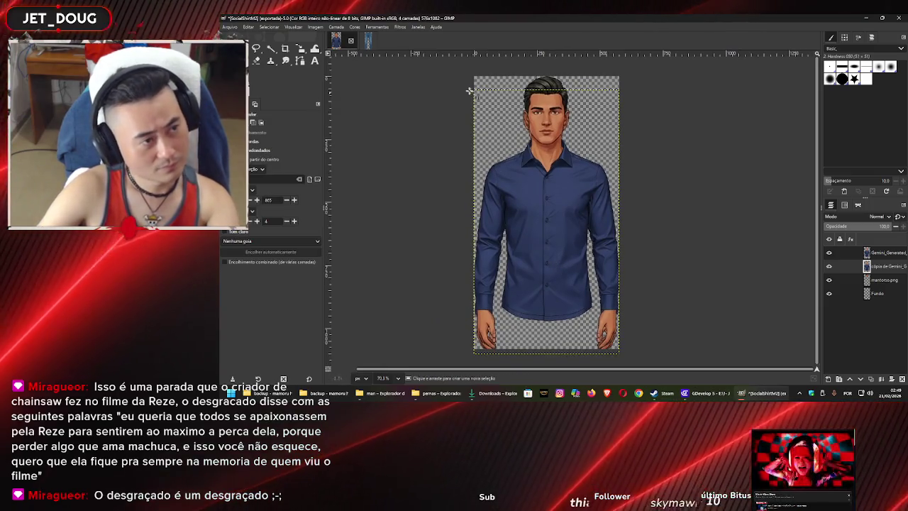
pyautogui.moveTo(445, 73)
pyautogui.mouseDown()
pyautogui.moveTo(678, 288)
pyautogui.moveTo(670, 298)
pyautogui.mouseUp()
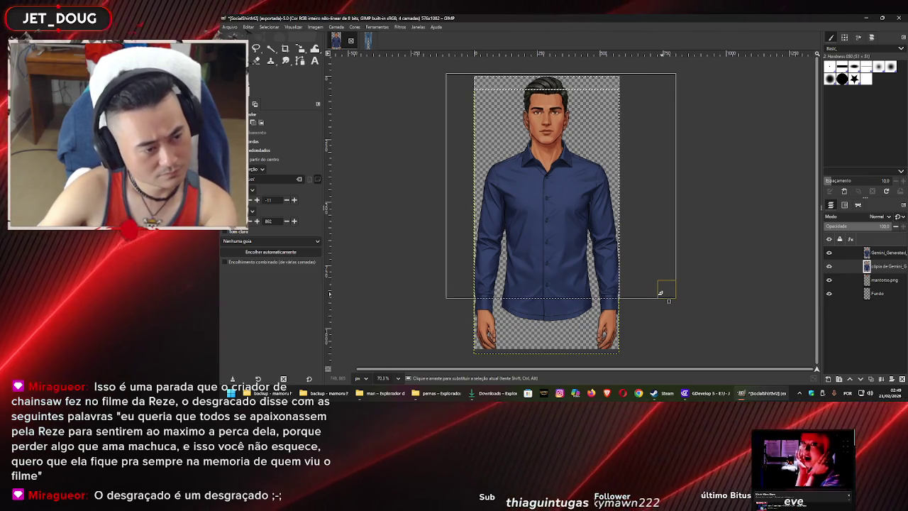
pyautogui.click(715, 200)
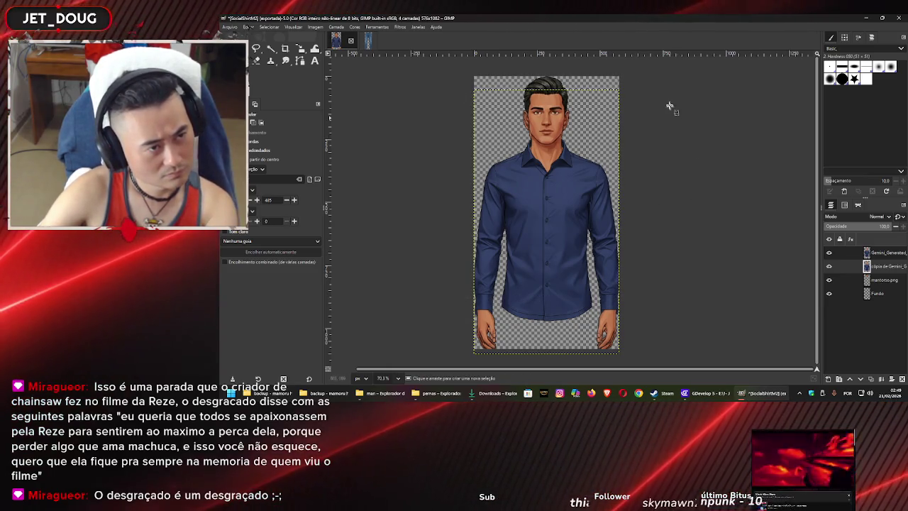
pyautogui.moveTo(656, 78); pyautogui.dragTo(375, 255)
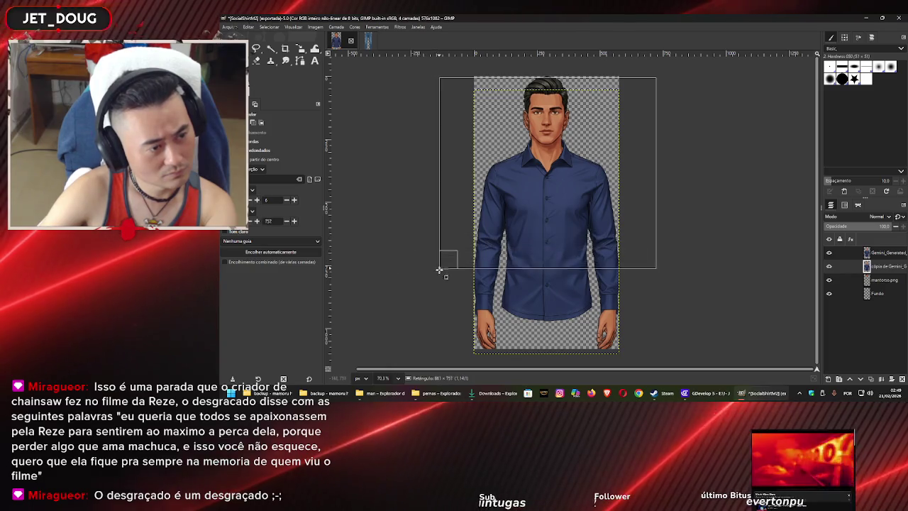
pyautogui.moveTo(430, 247); pyautogui.dragTo(439, 280)
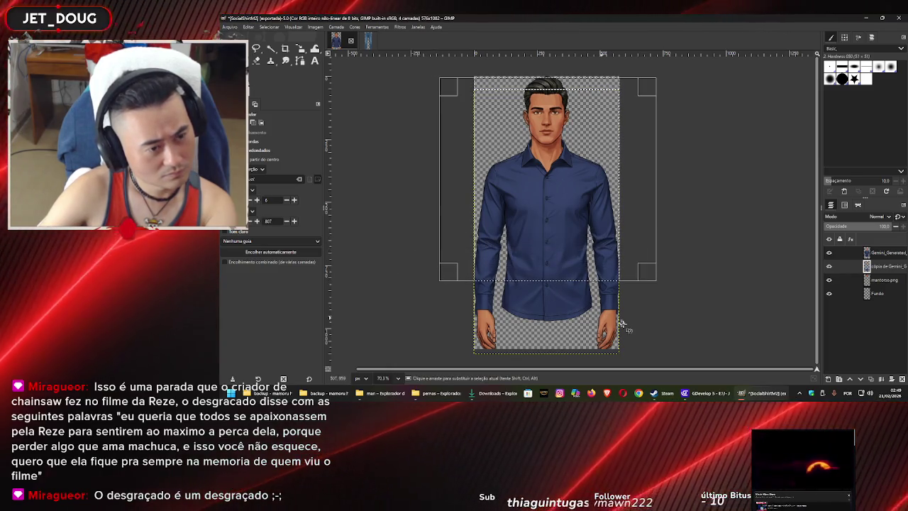
# Start and cancel small selections near both hands, then zoom back in
pyautogui.scroll(-3, 644, 263)
pyautogui.moveTo(691, 201); pyautogui.dragTo(595, 306)
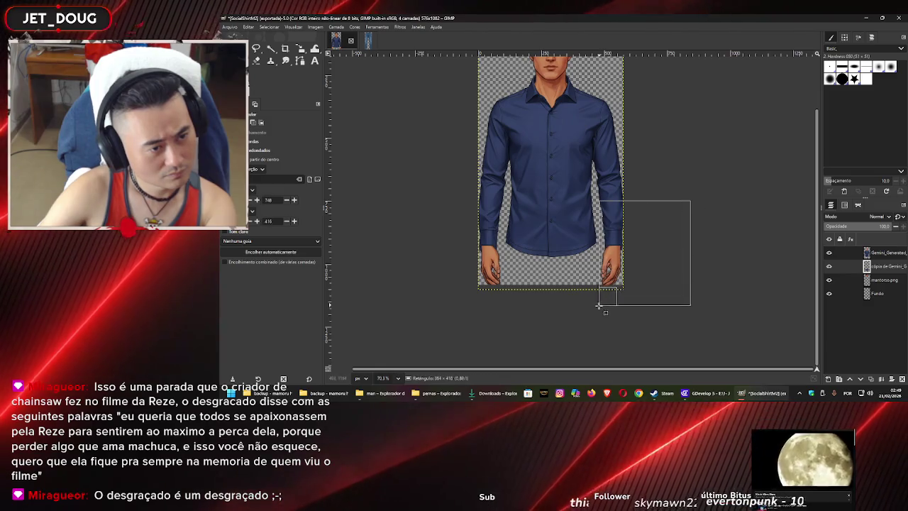
pyautogui.click(537, 320)
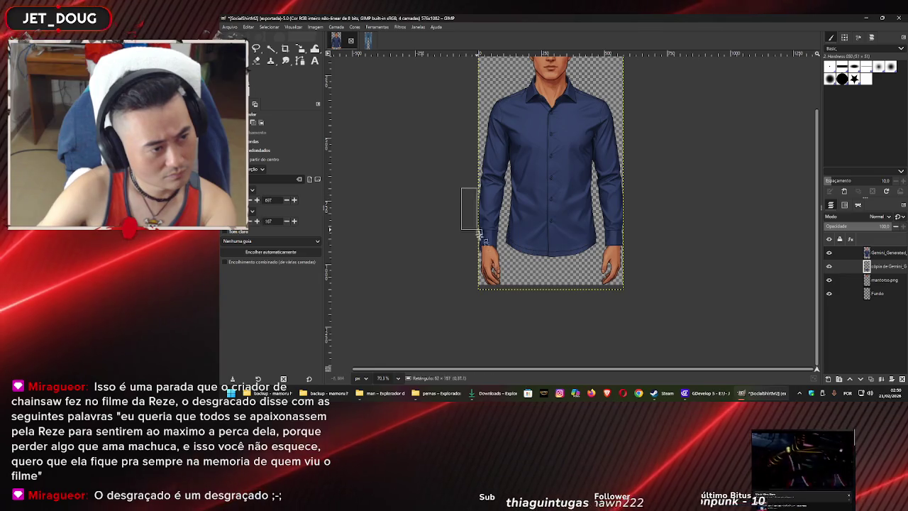
pyautogui.click(502, 306)
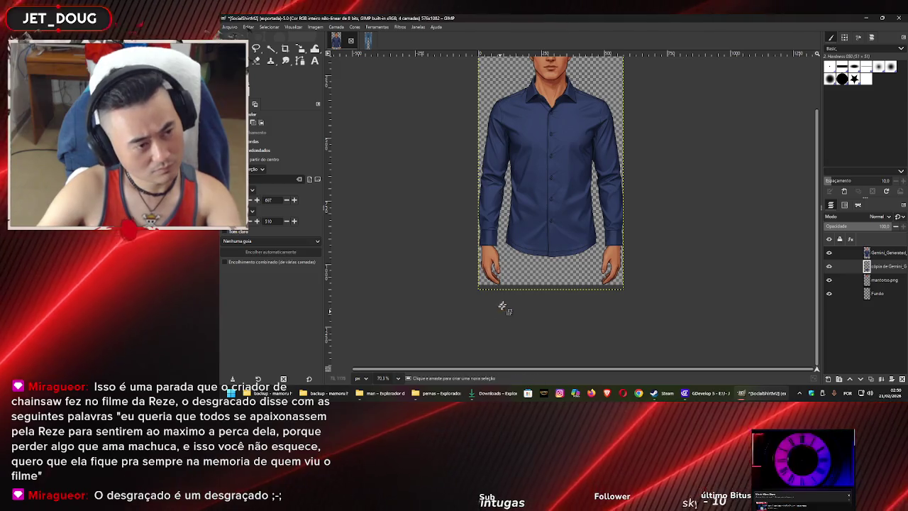
pyautogui.scroll(2, 502, 306)
pyautogui.scroll(2, 547, 245)
pyautogui.scroll(1, 551, 246)
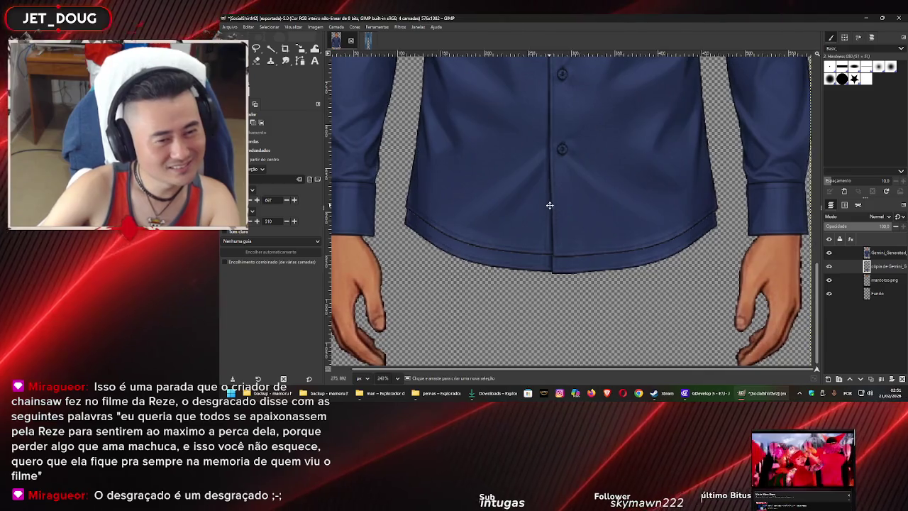
# Nudge the shirt layer up two pixels and left one pixel to align its hem
pyautogui.scroll(-1, 539, 202)
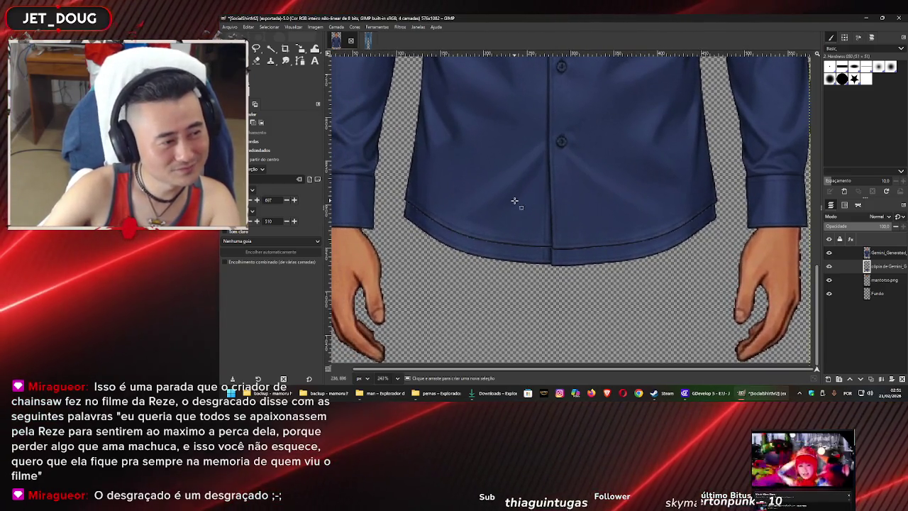
pyautogui.moveTo(521, 206); pyautogui.dragTo(506, 208)
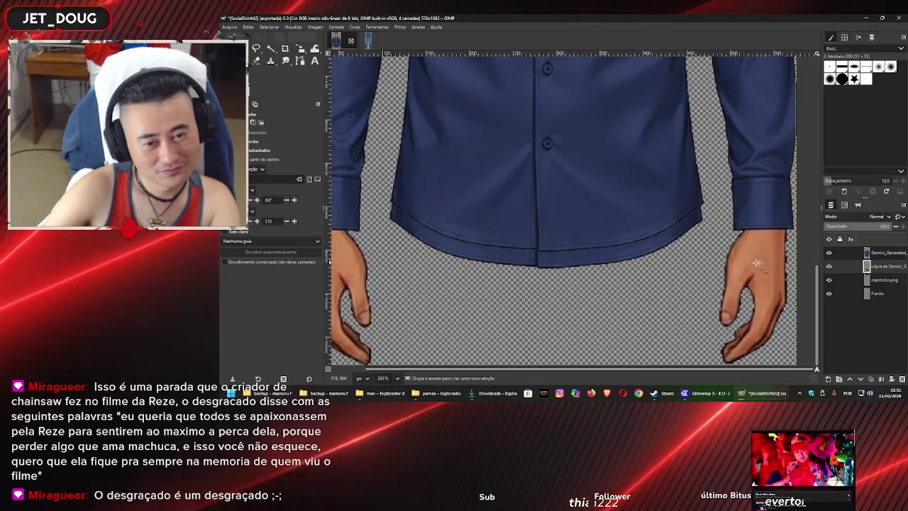
pyautogui.press('m')
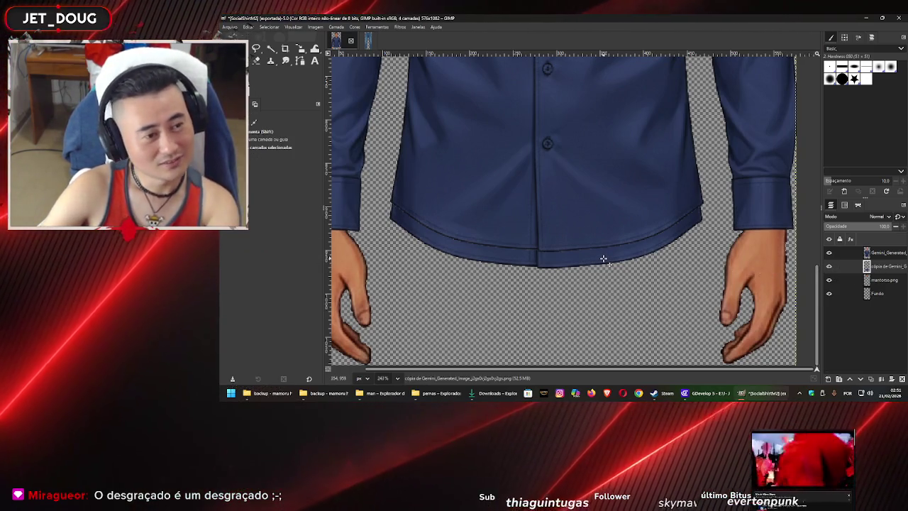
pyautogui.press('Up')
pyautogui.press('Up')
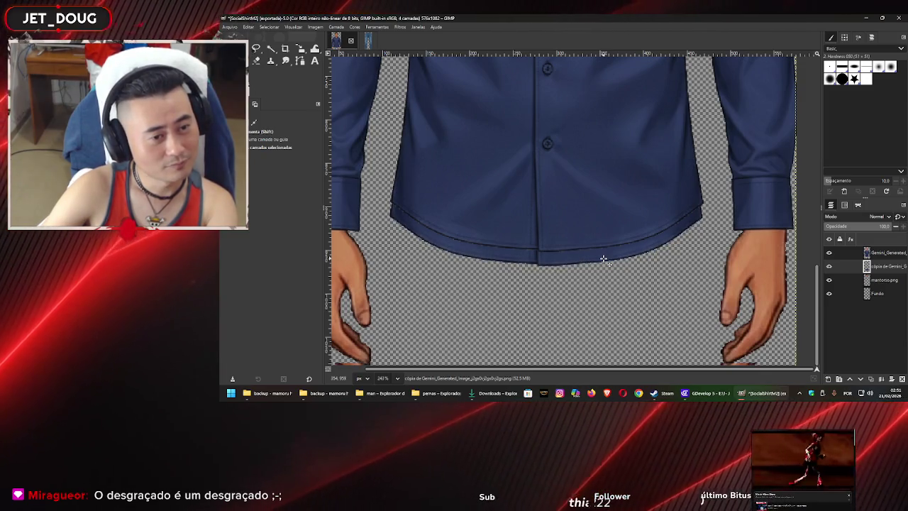
pyautogui.press('Up')
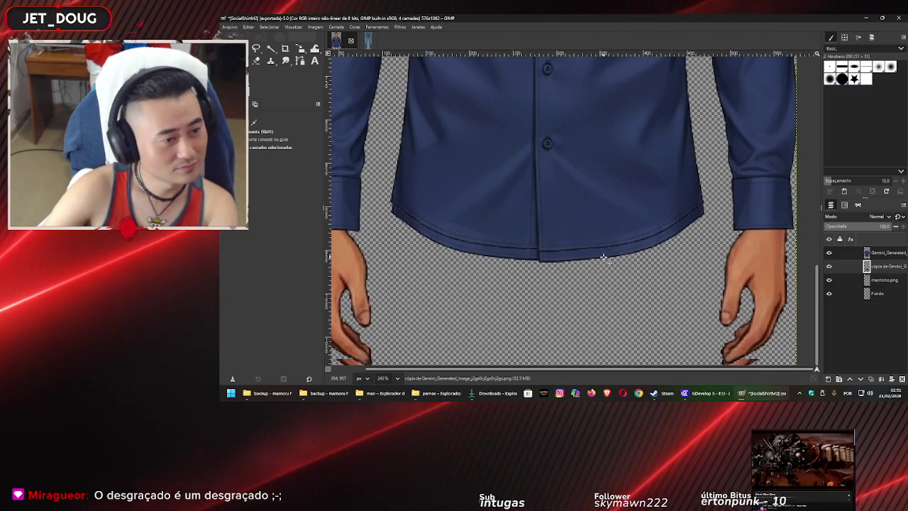
pyautogui.press('Left')
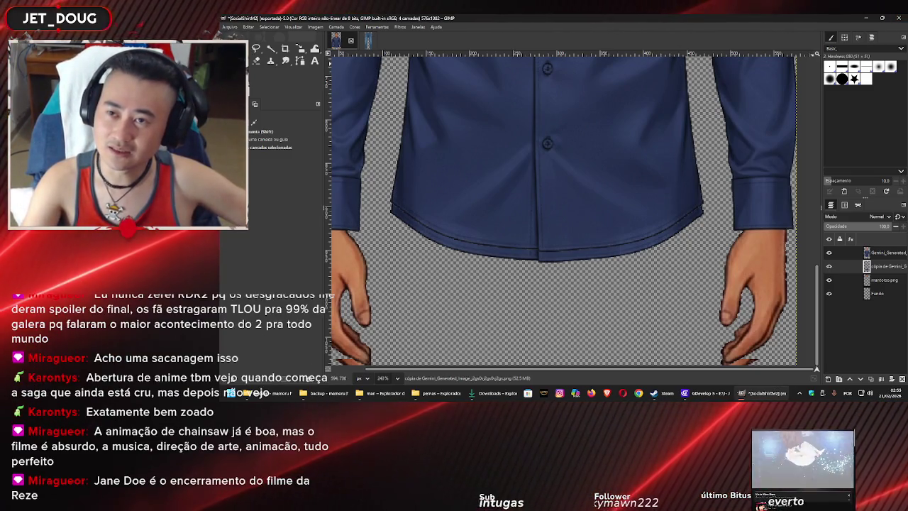
# Switch from GIMP to the browser playing the YouTube music video
pyautogui.hotkey('alt', 'Tab')
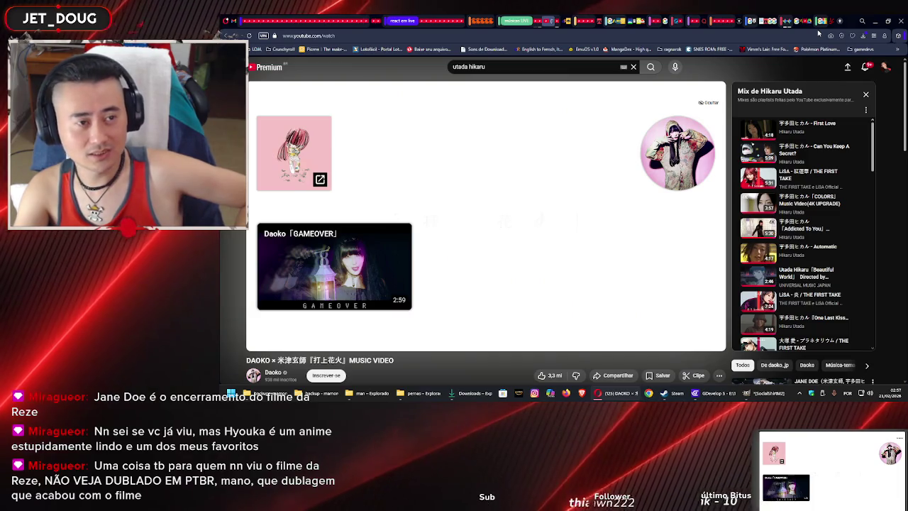
# Open the editing options for the browser's tab group
pyautogui.click(821, 20)
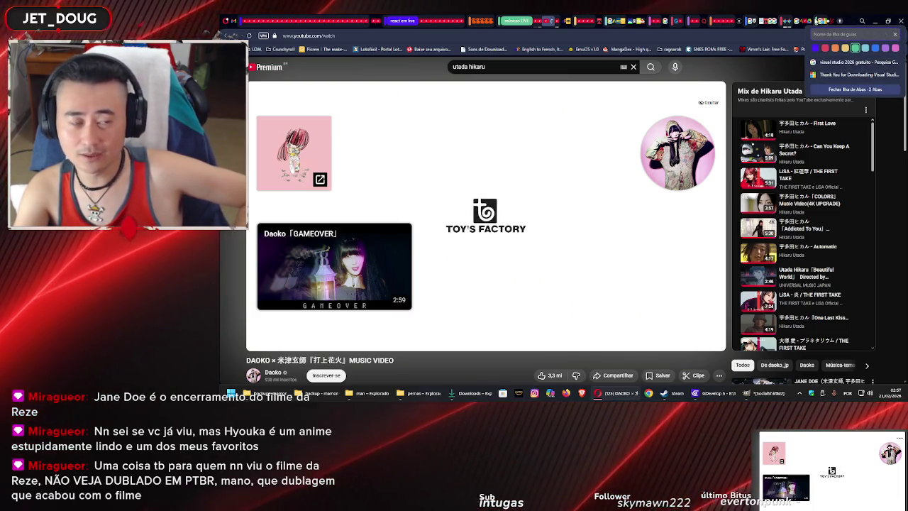
# Dismiss the tab group popup and let the mix continue to 'Come Back To Me'
pyautogui.click(781, 74)
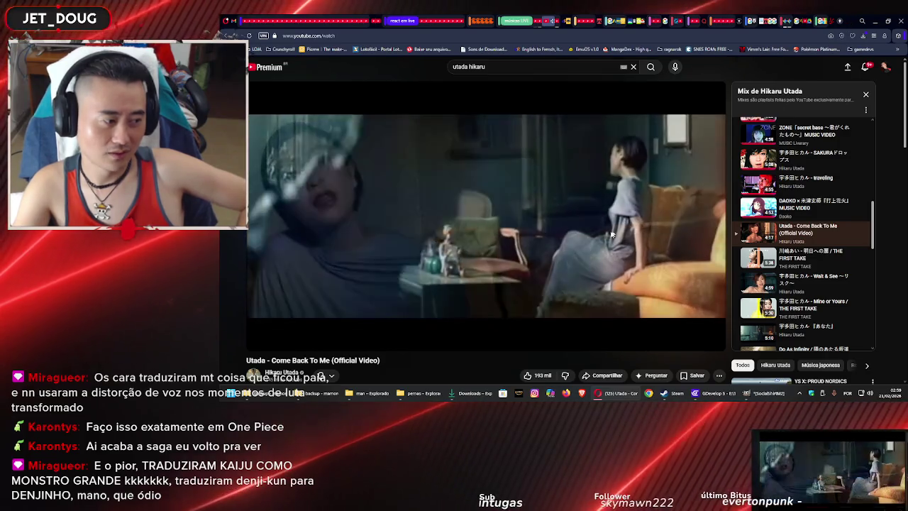
# Minimize the YouTube window to reveal GIMP, then drag the shirt copy lower
pyautogui.scroll(-3, 448, 372)
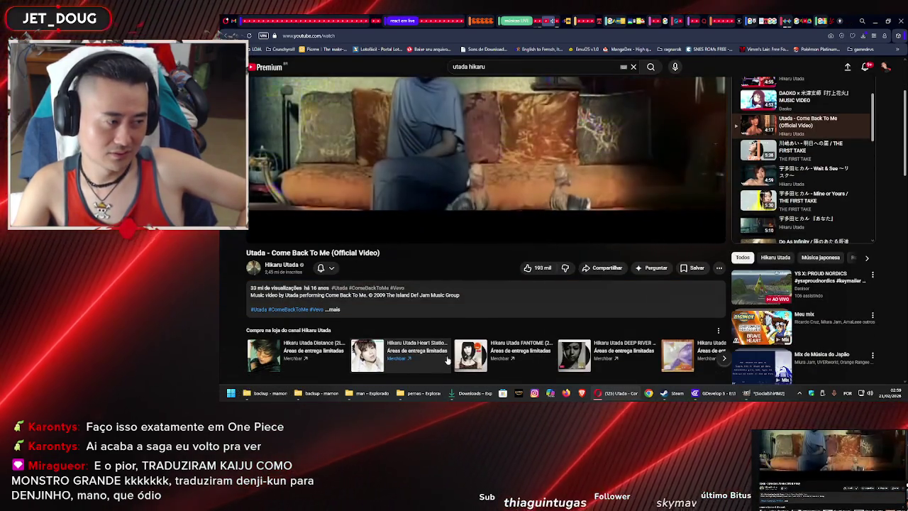
pyautogui.scroll(3, 339, 296)
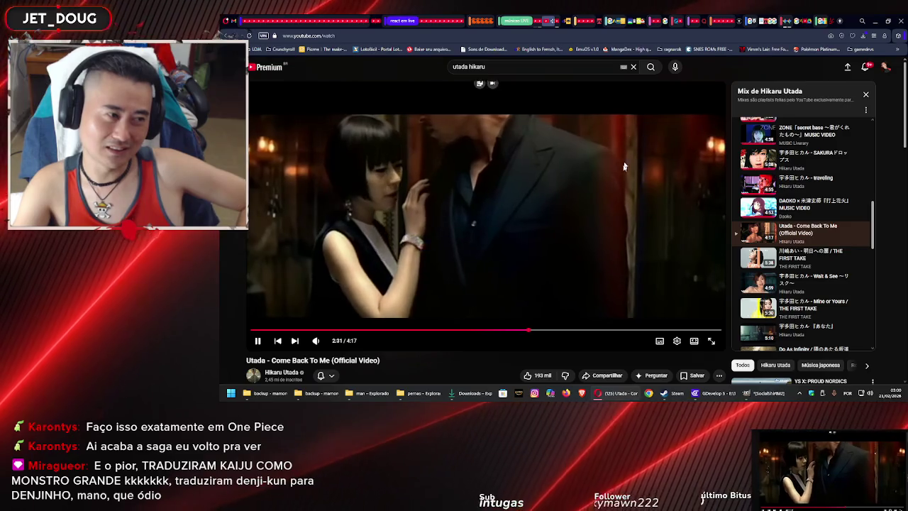
pyautogui.moveTo(778, 20); pyautogui.dragTo(794, 88)
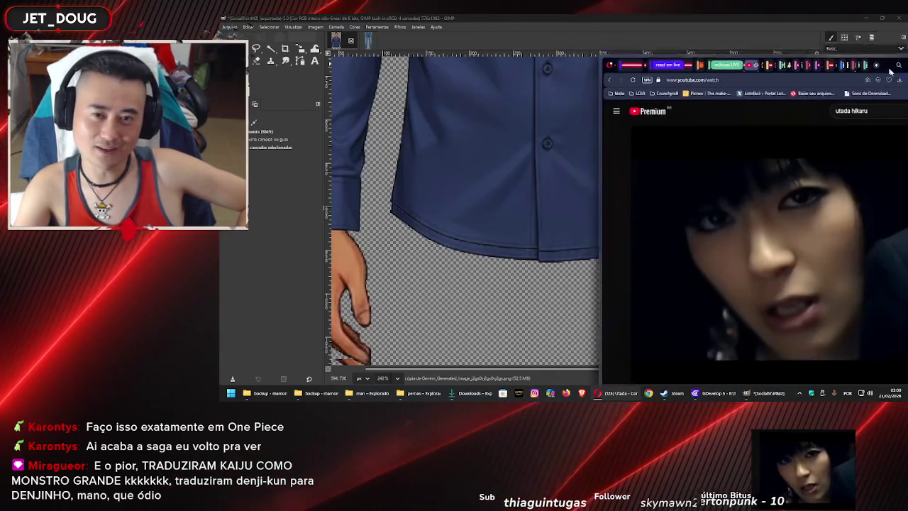
pyautogui.press('super+Down')
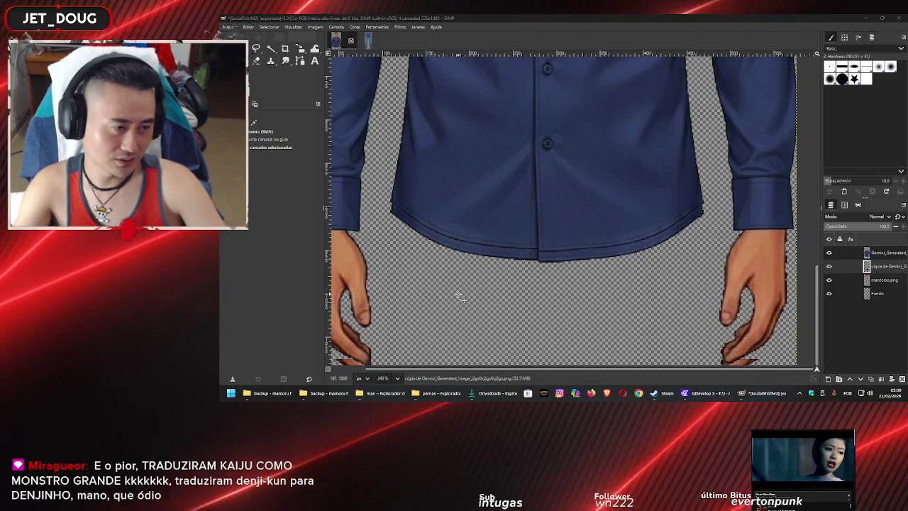
pyautogui.moveTo(880, 266)
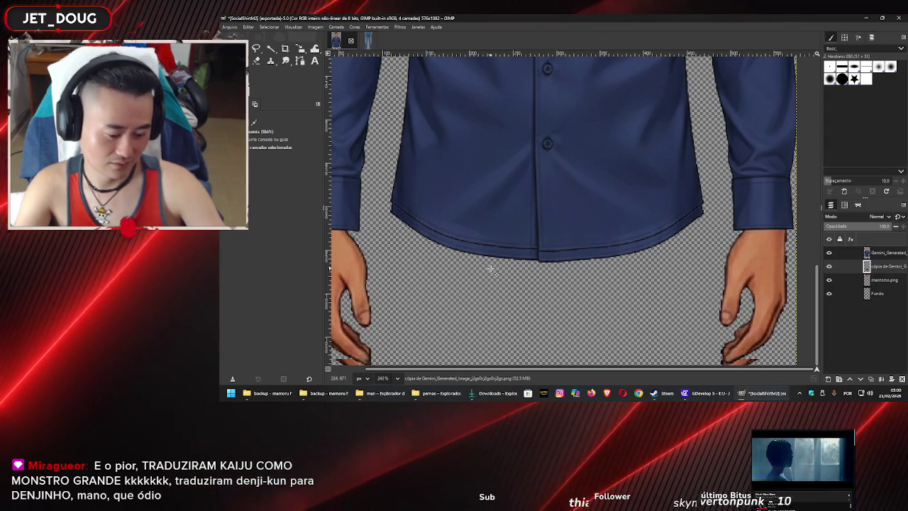
pyautogui.moveTo(494, 254); pyautogui.dragTo(498, 287)
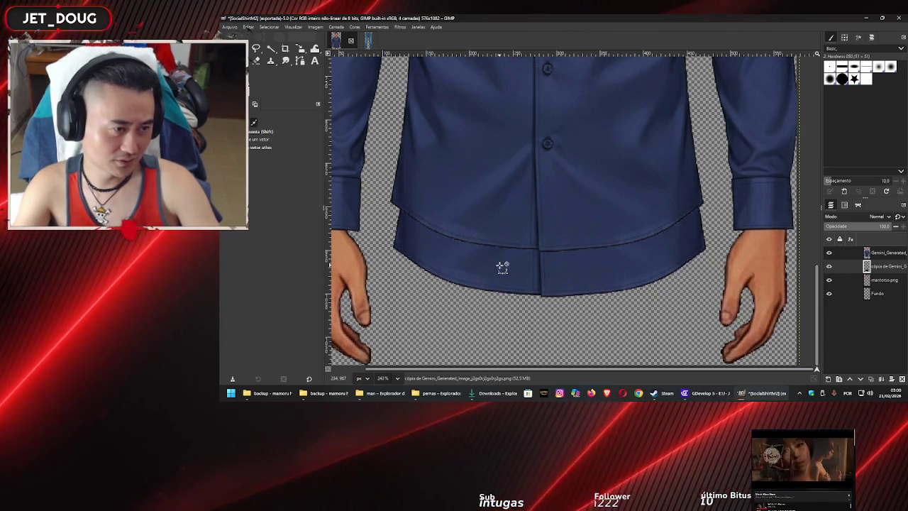
# Reframe the view close on the doubled shirt hem and choose the Handle Transform tool
pyautogui.keyDown('ctrl'); pyautogui.scroll(-5, 496, 259); pyautogui.keyUp('ctrl')
pyautogui.moveTo(594, 187); pyautogui.dragTo(617, 234)
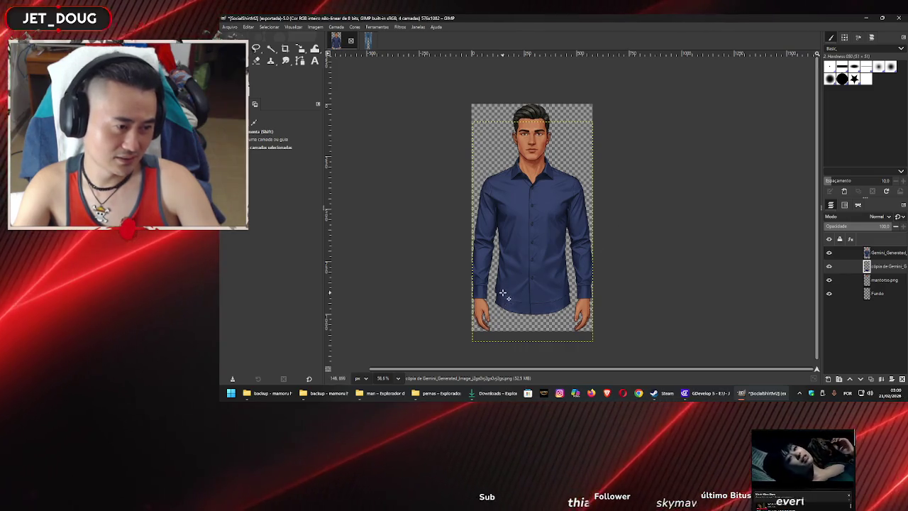
pyautogui.keyDown('ctrl'); pyautogui.scroll(1, 500, 286); pyautogui.keyUp('ctrl')
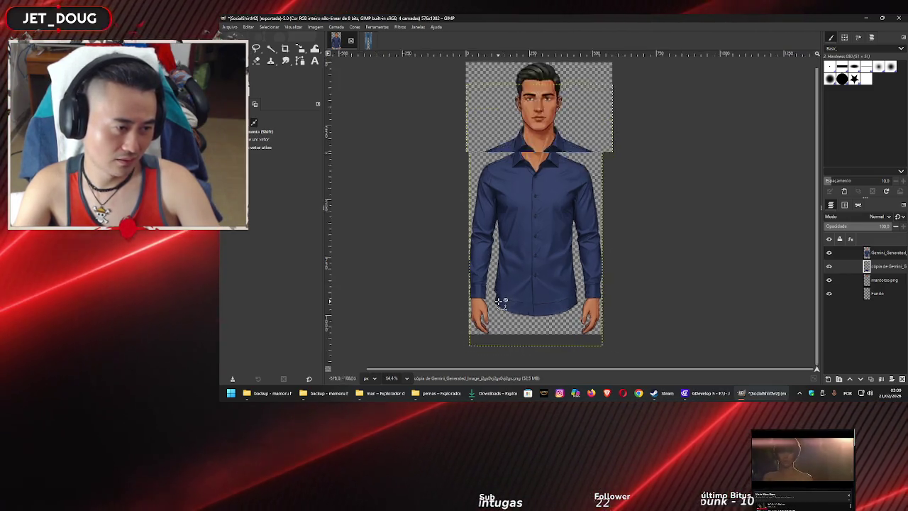
pyautogui.keyDown('ctrl'); pyautogui.scroll(2, 504, 286); pyautogui.keyUp('ctrl')
pyautogui.keyDown('ctrl'); pyautogui.scroll(1, 509, 286); pyautogui.keyUp('ctrl')
pyautogui.keyDown('ctrl'); pyautogui.scroll(1, 515, 286); pyautogui.keyUp('ctrl')
pyautogui.moveTo(515, 285)
pyautogui.mouseDown()
pyautogui.moveTo(430, 228)
pyautogui.moveTo(426, 240)
pyautogui.mouseUp()
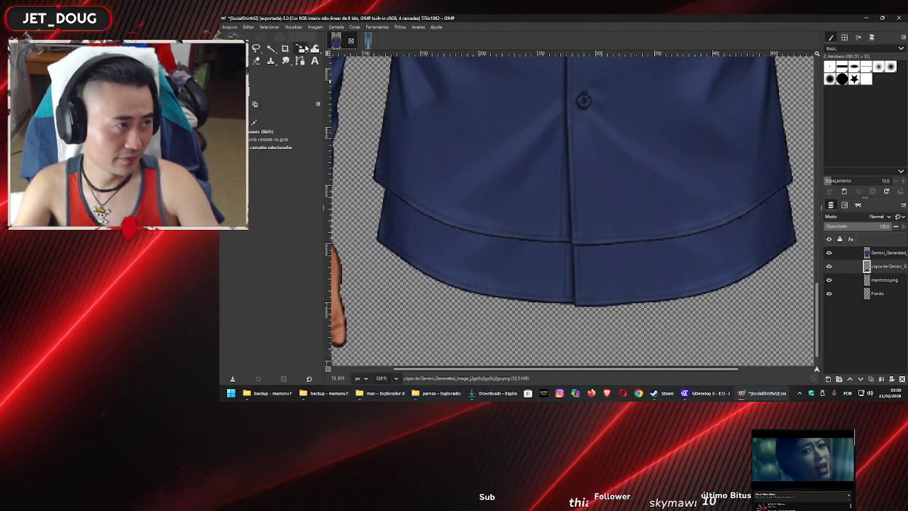
pyautogui.click(301, 48)
pyautogui.click(355, 130)
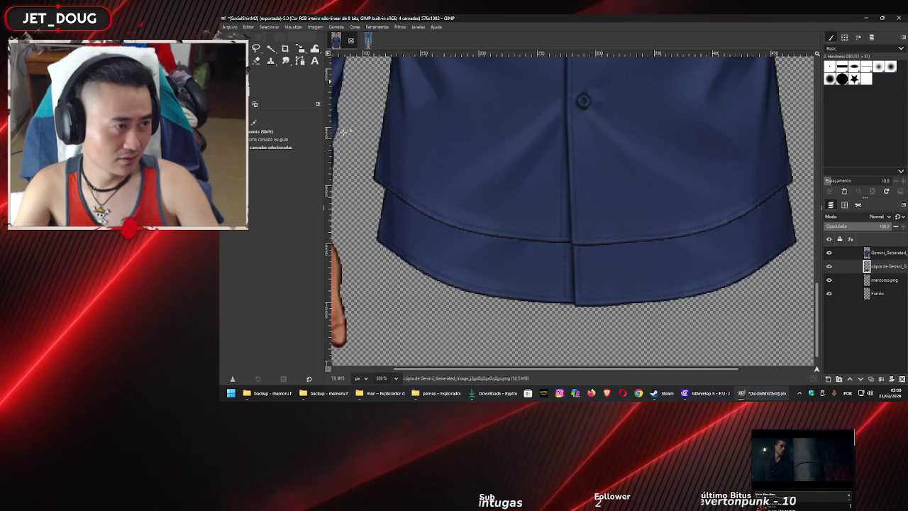
# Place handles on the shirt copy, stretch its lower part and sides, and apply the transform
pyautogui.moveTo(445, 88); pyautogui.dragTo(448, 151)
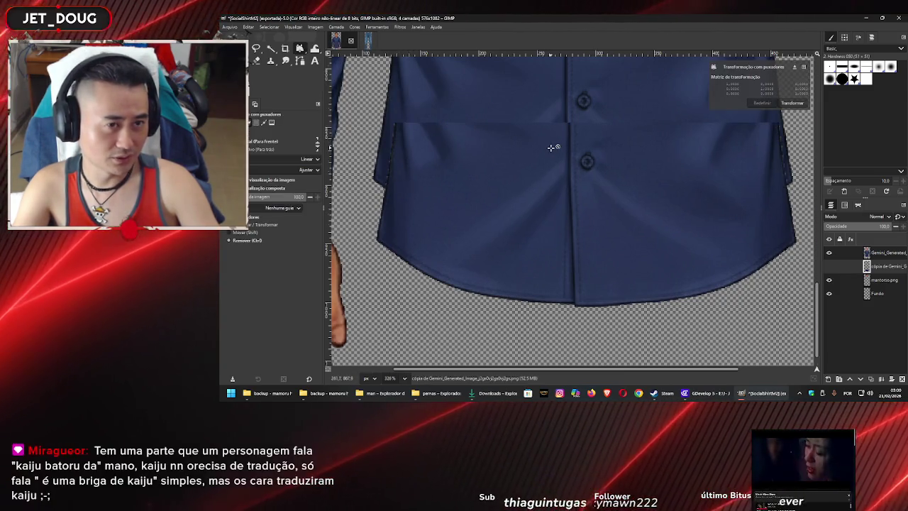
pyautogui.scroll(-1, 551, 147)
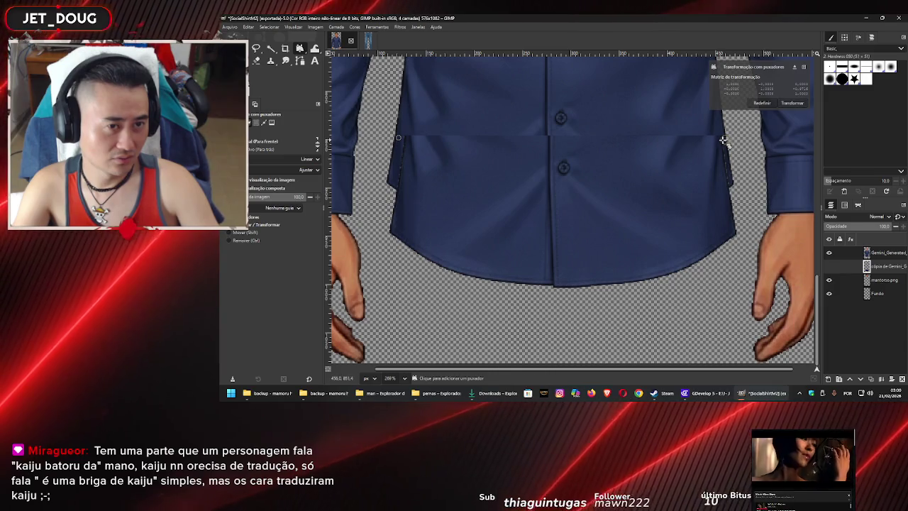
pyautogui.moveTo(726, 140); pyautogui.dragTo(725, 139)
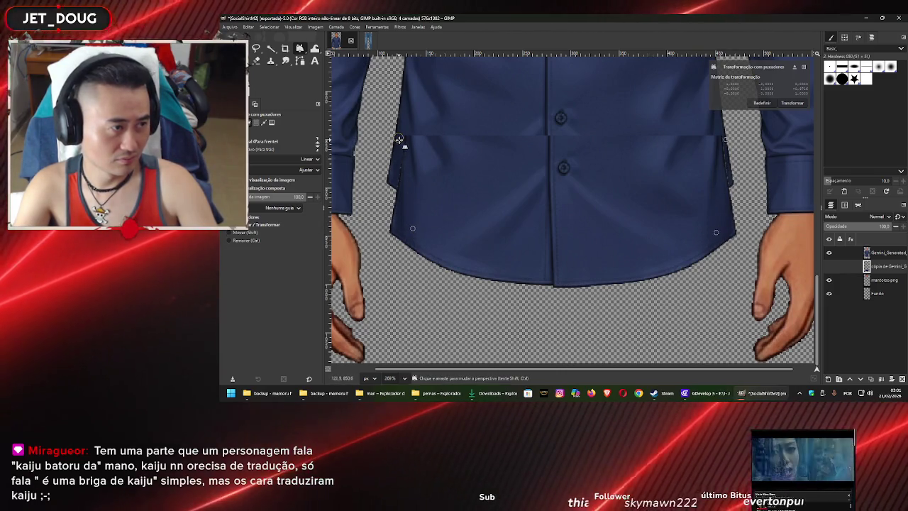
pyautogui.moveTo(400, 142); pyautogui.dragTo(393, 146)
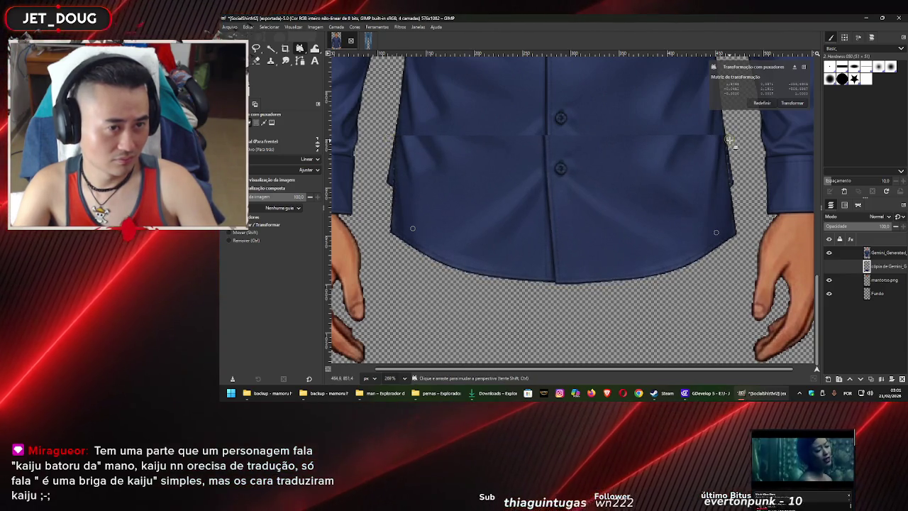
pyautogui.moveTo(734, 138); pyautogui.dragTo(738, 141)
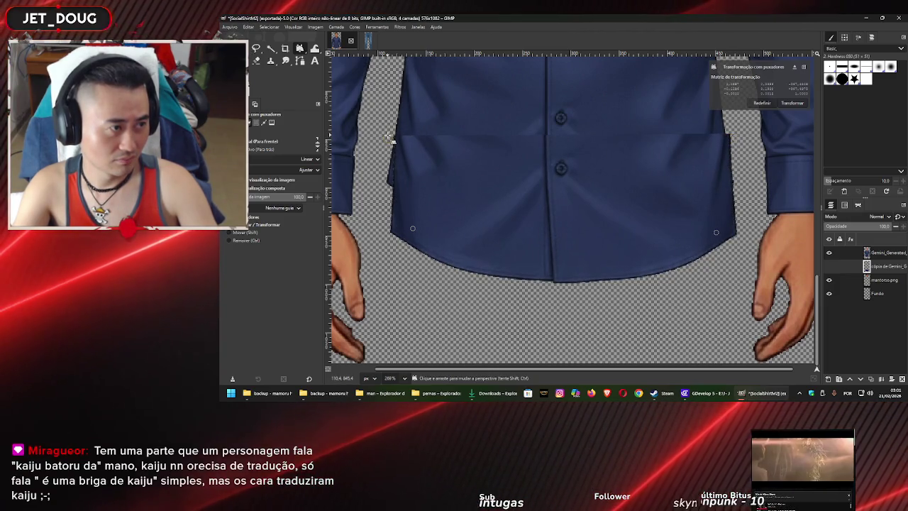
pyautogui.click(793, 103)
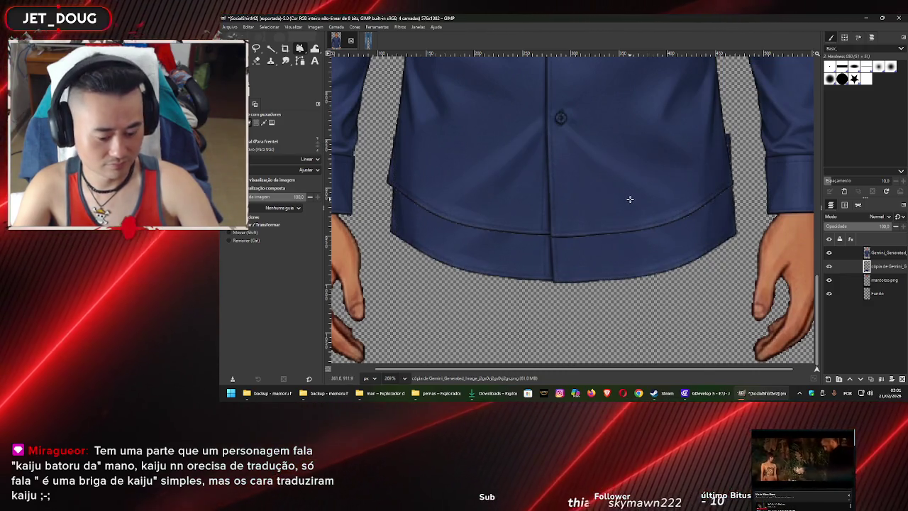
# Fine-tune the shirt layer's position with several few-pixel drags, then zoom out
pyautogui.press('m')
pyautogui.moveTo(586, 258); pyautogui.dragTo(581, 255)
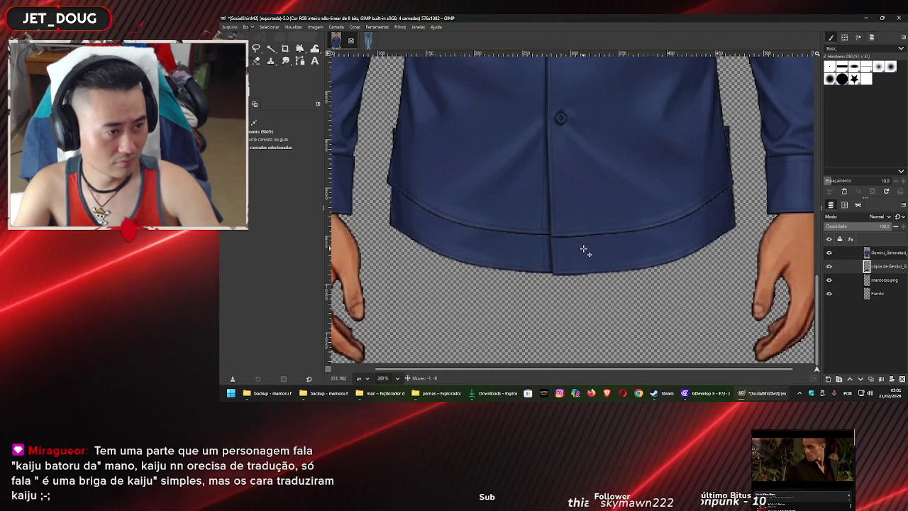
pyautogui.moveTo(583, 248); pyautogui.dragTo(582, 245)
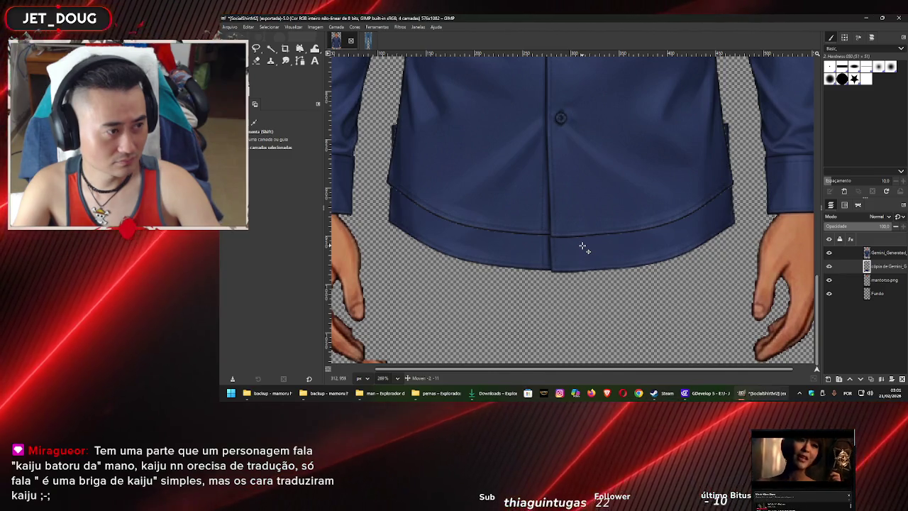
pyautogui.moveTo(582, 245); pyautogui.dragTo(581, 250)
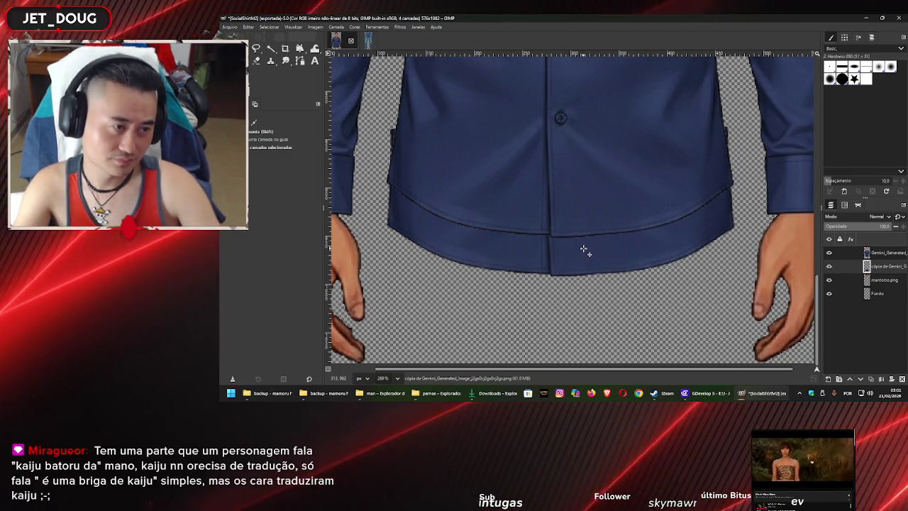
pyautogui.moveTo(582, 250); pyautogui.dragTo(583, 255)
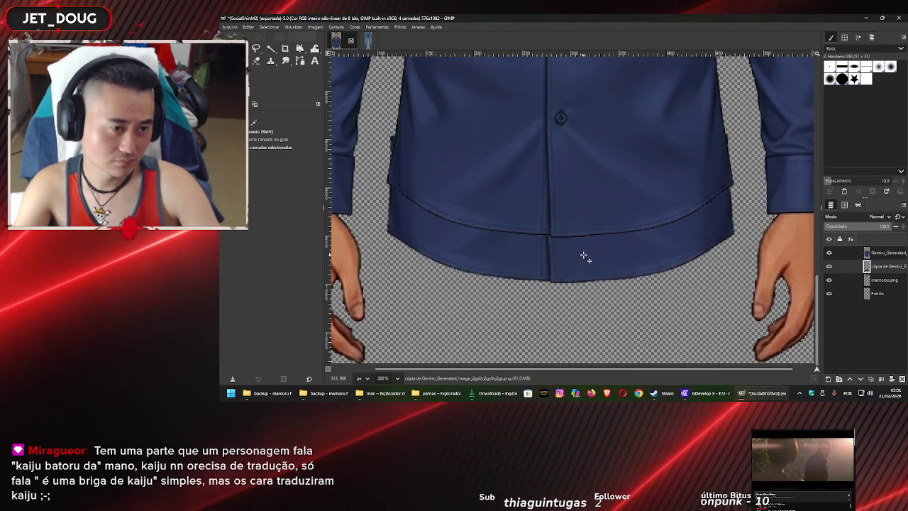
pyautogui.moveTo(583, 258); pyautogui.dragTo(584, 261)
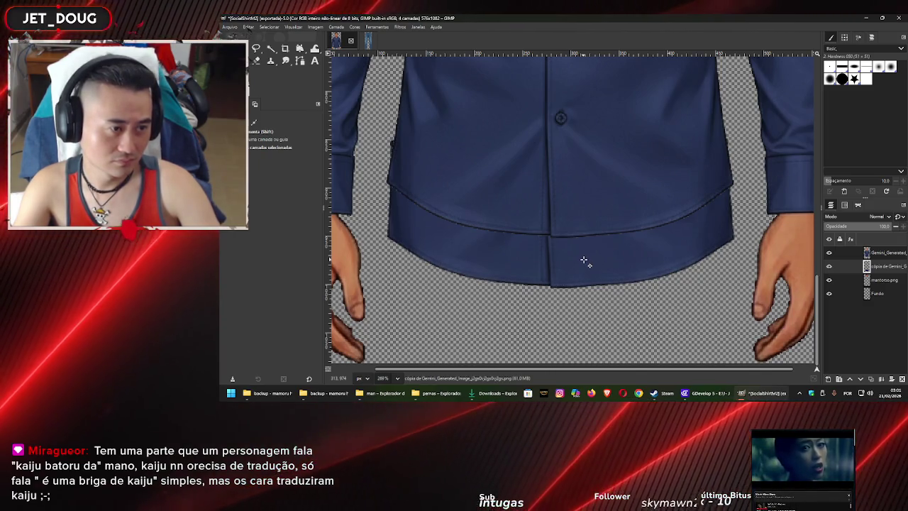
pyautogui.moveTo(587, 261); pyautogui.dragTo(586, 263)
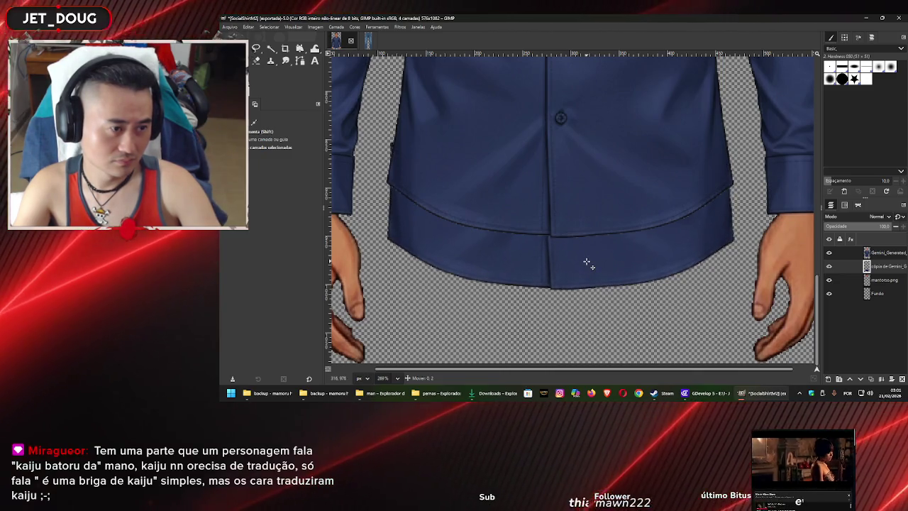
pyautogui.scroll(-4, 587, 258)
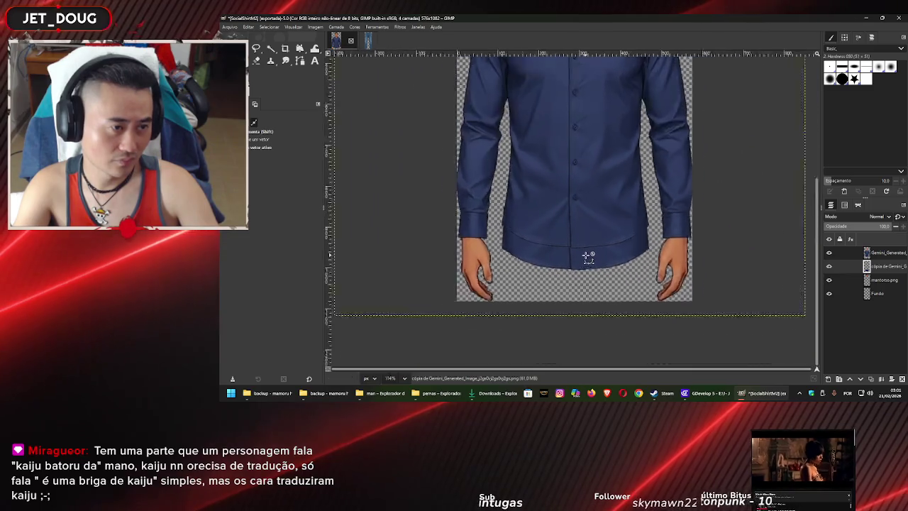
# Export the fitted dark blue shirt image as teste.png into the blusas folder
pyautogui.scroll(-3, 627, 169)
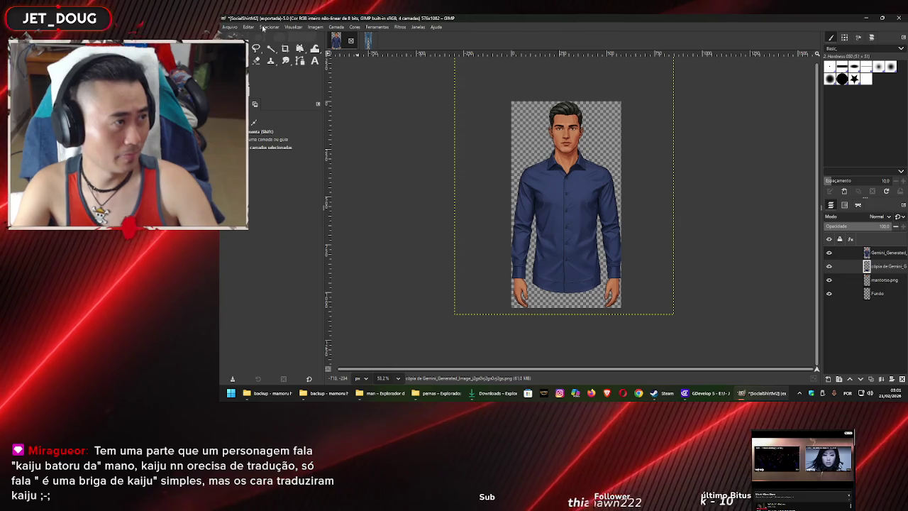
pyautogui.click(230, 27)
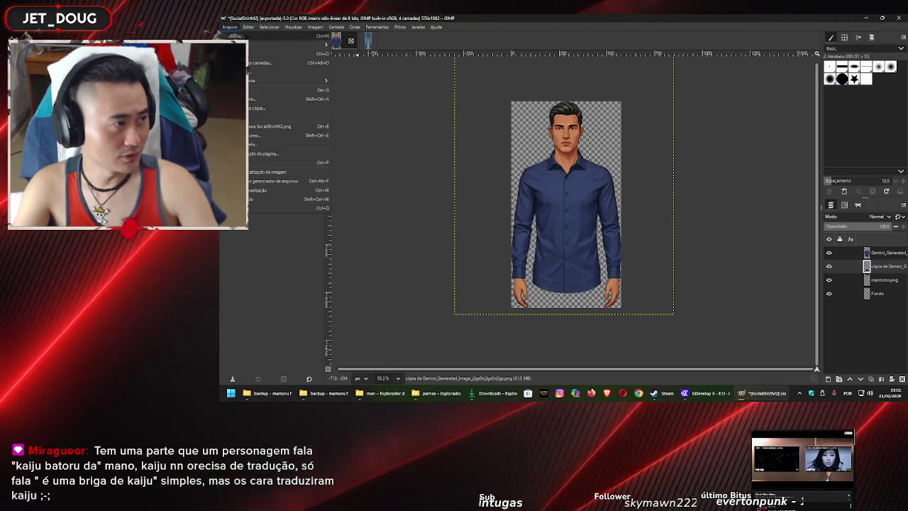
pyautogui.click(263, 136)
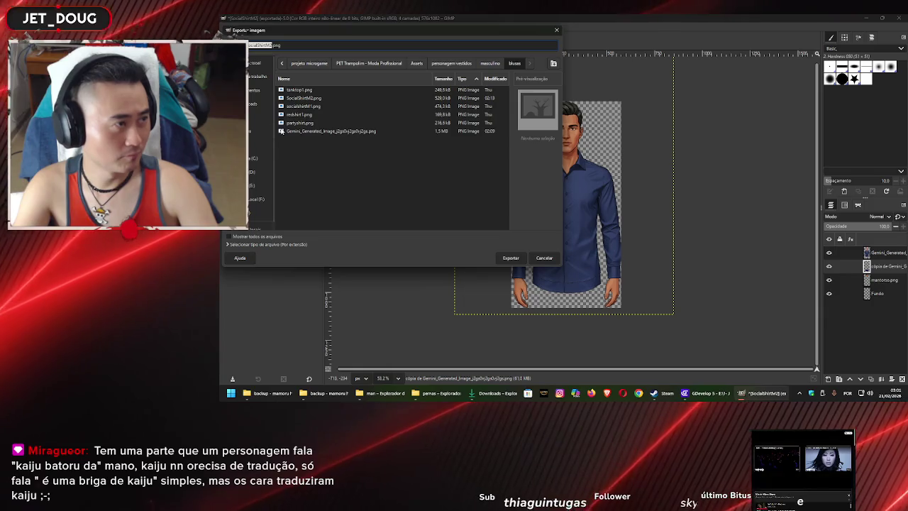
pyautogui.write('sta')
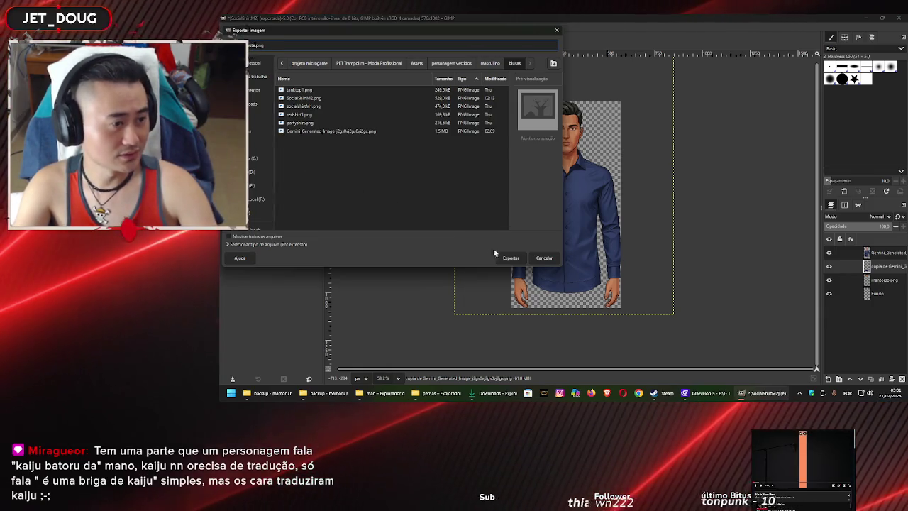
pyautogui.click(511, 257)
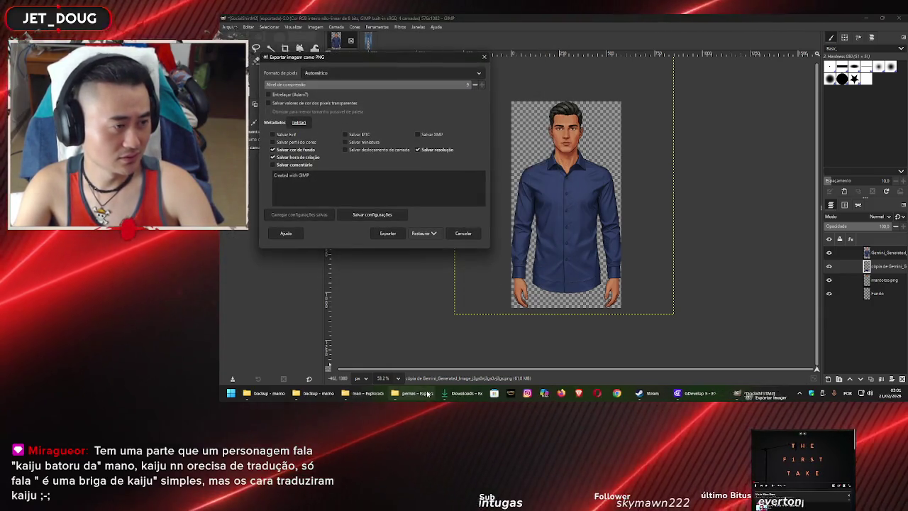
pyautogui.click(418, 233)
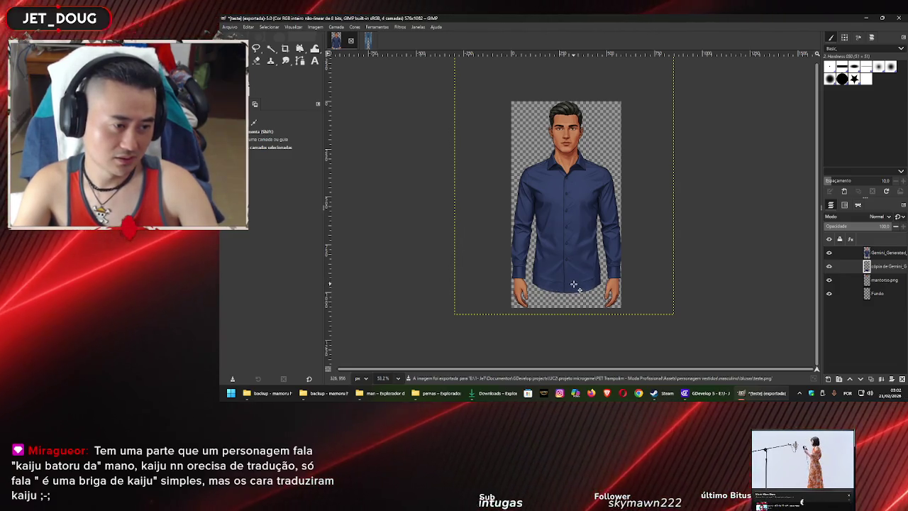
# Zoom in and out to inspect the shirt, then bring the YouTube browser to the front
pyautogui.scroll(2, 554, 284)
pyautogui.scroll(1, 543, 277)
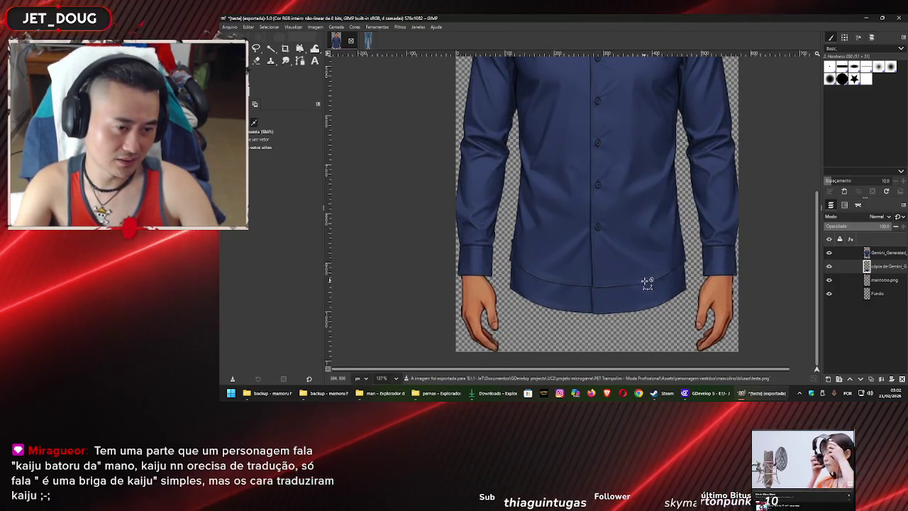
pyautogui.scroll(-3, 647, 284)
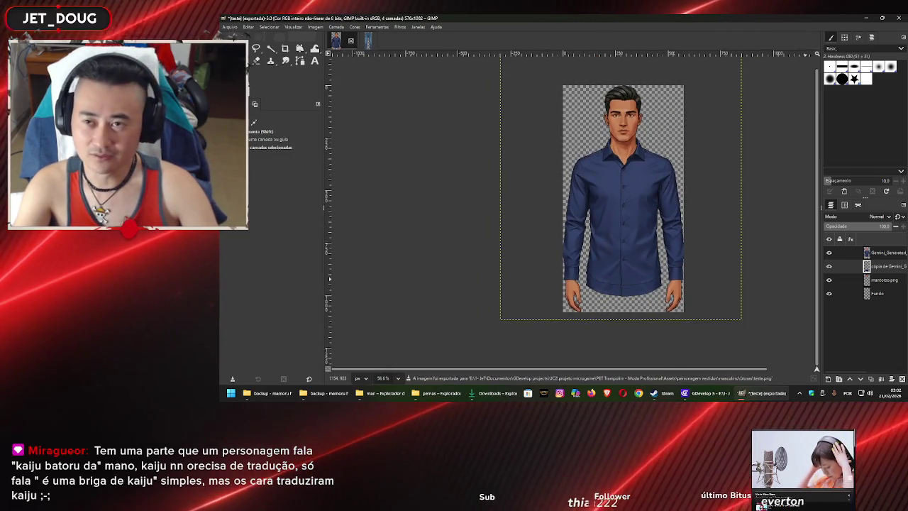
pyautogui.hotkey('alt', 'Tab')
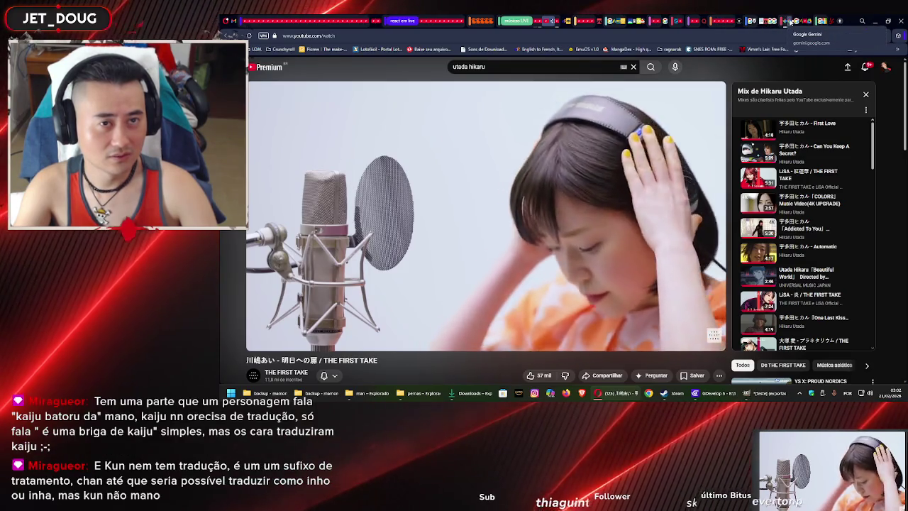
# In Gemini, attach the teste image from the masculino > blusas folder to the prompt box
pyautogui.click(789, 24)
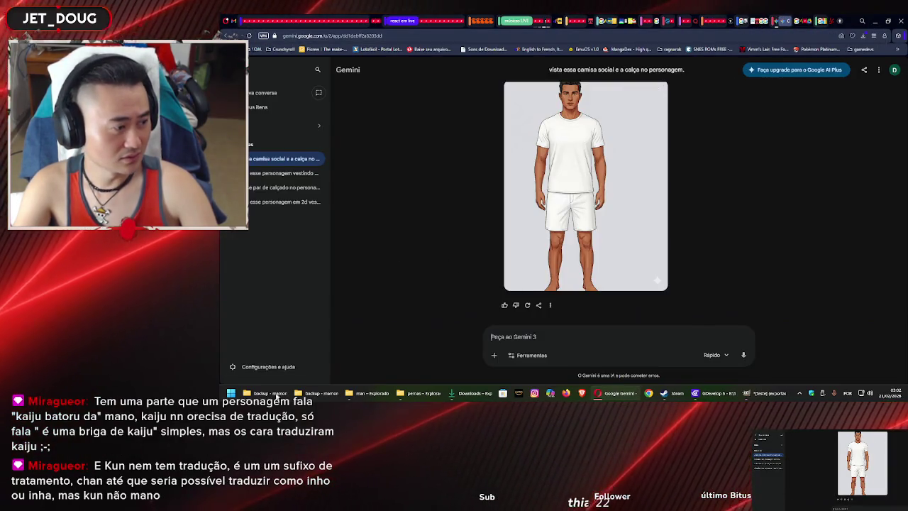
pyautogui.click(370, 393)
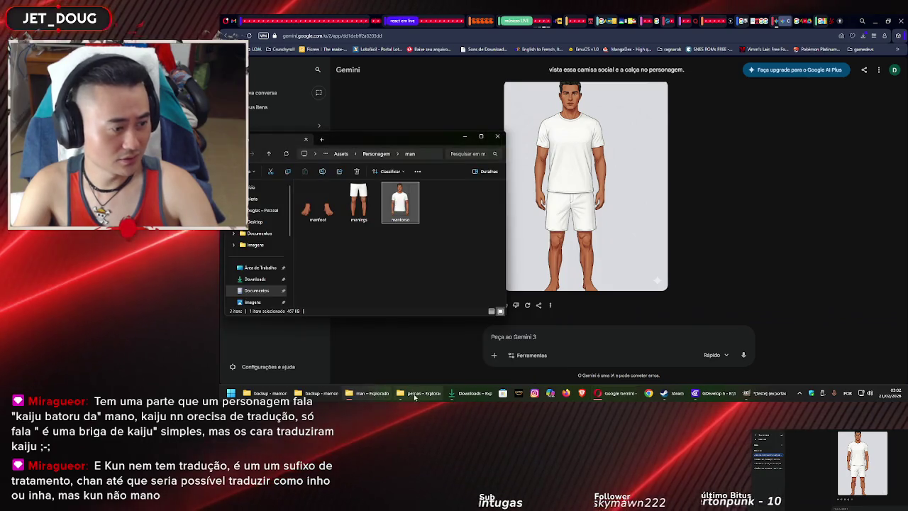
pyautogui.click(417, 393)
pyautogui.click(436, 248)
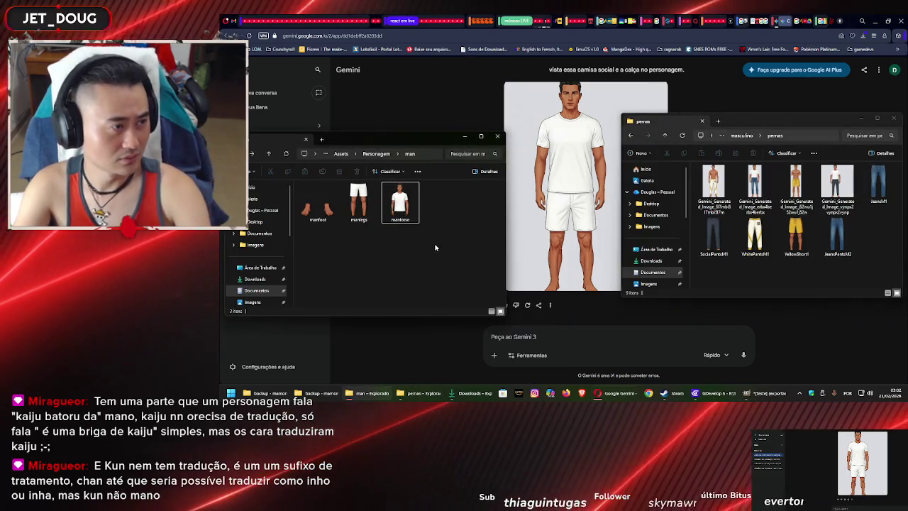
pyautogui.hotkey('alt', 'Up')
pyautogui.click(865, 230)
pyautogui.hotkey('alt', 'Up')
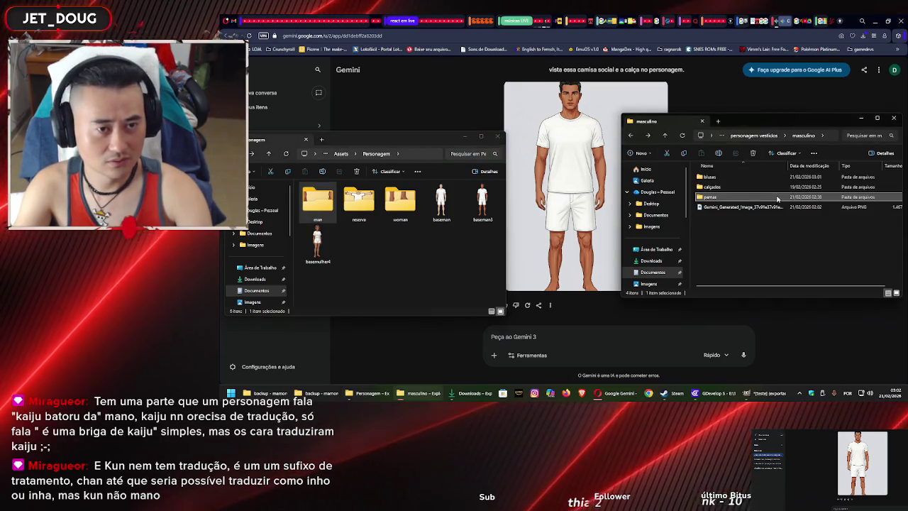
pyautogui.doubleClick(730, 178)
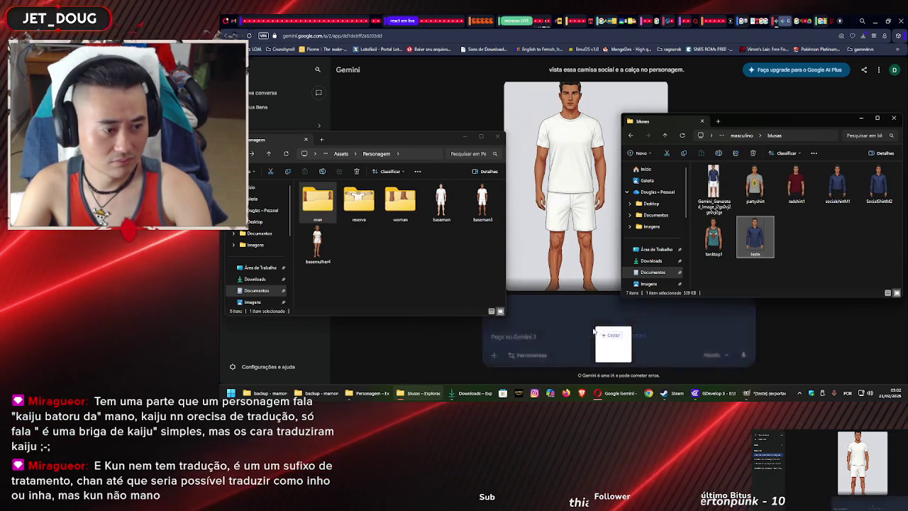
pyautogui.moveTo(756, 236); pyautogui.dragTo(577, 333)
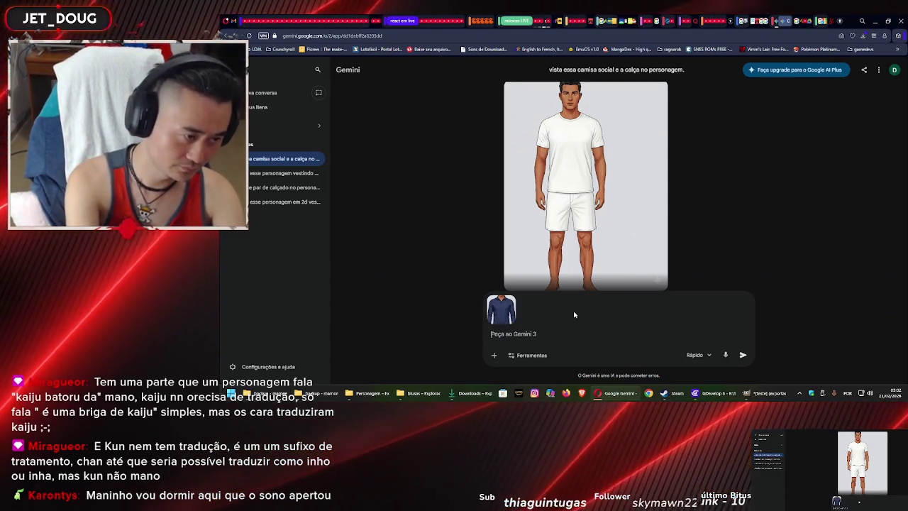
# Send Gemini a Portuguese request to redraw the shirt's bottom part ('de baixo') plain
pyautogui.write('redesenhe com a parte de baixo da camisa, deixando')
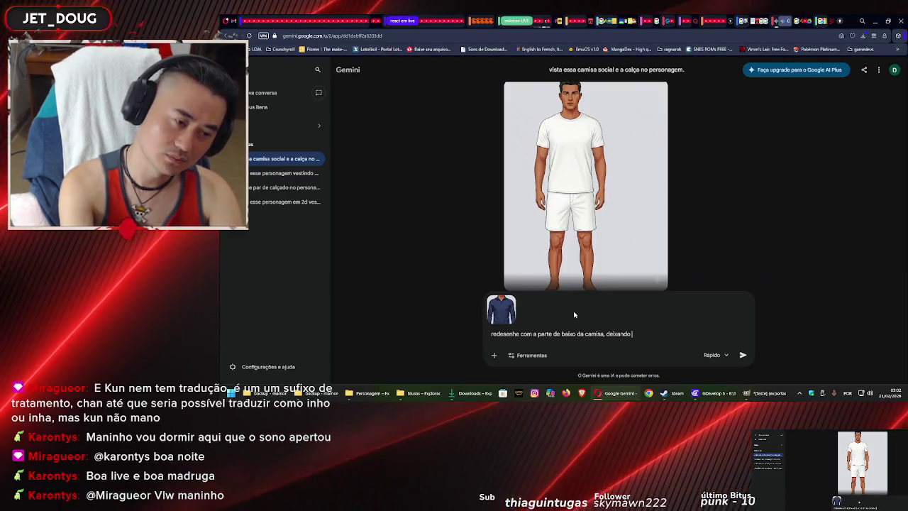
pyautogui.write('a camisa lisa n')
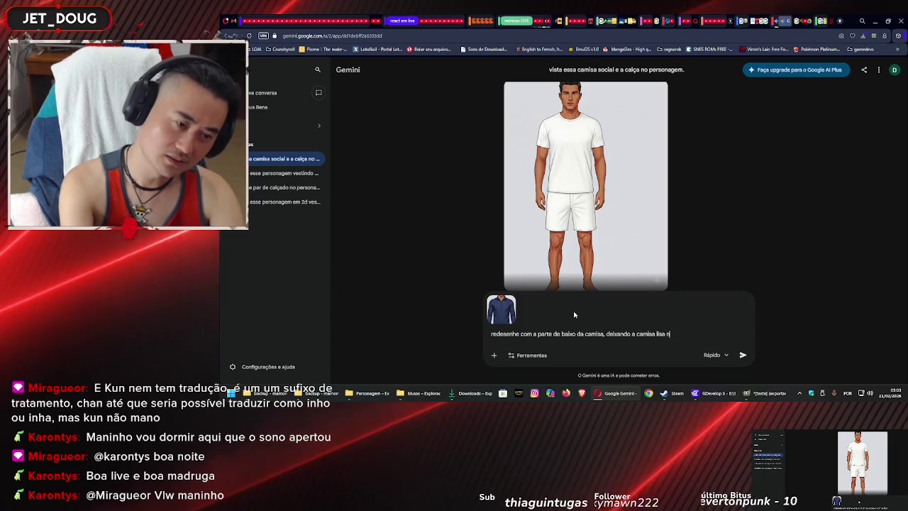
pyautogui.write('de bai')
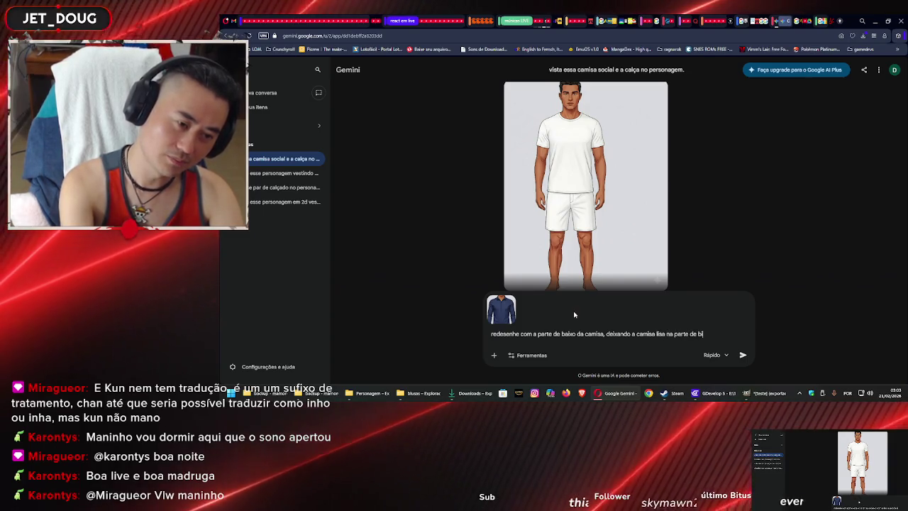
pyautogui.write('xo')
pyautogui.press('Return')
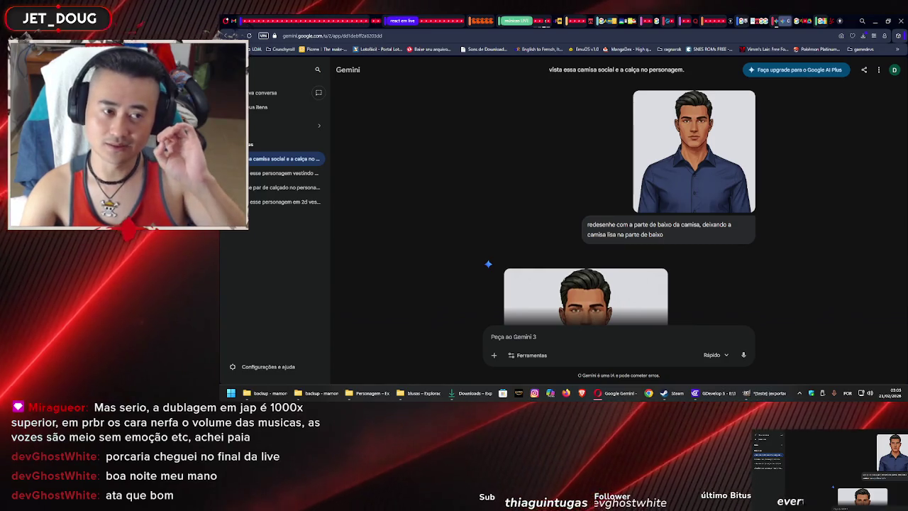
# Scroll through the Gemini chat to inspect the redrawn dark blue shirt image
pyautogui.scroll(-3, 806, 245)
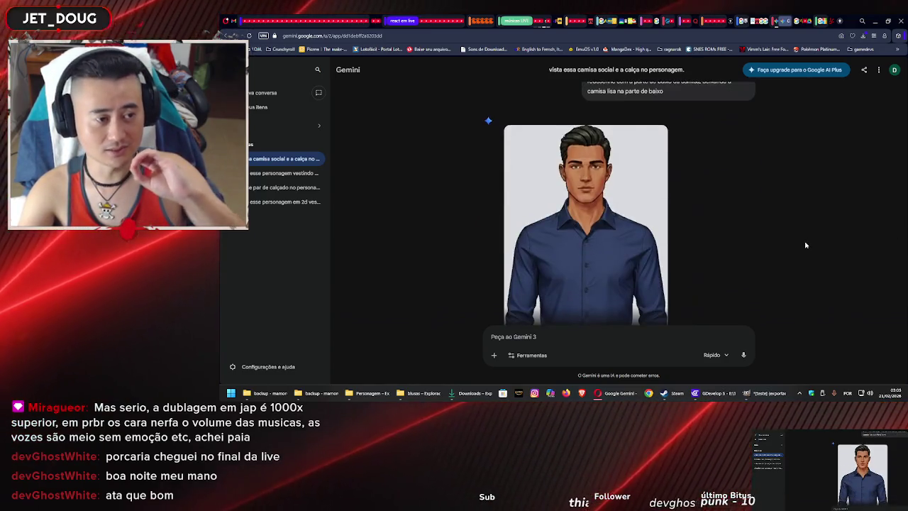
pyautogui.scroll(-2, 806, 245)
pyautogui.scroll(-1, 806, 245)
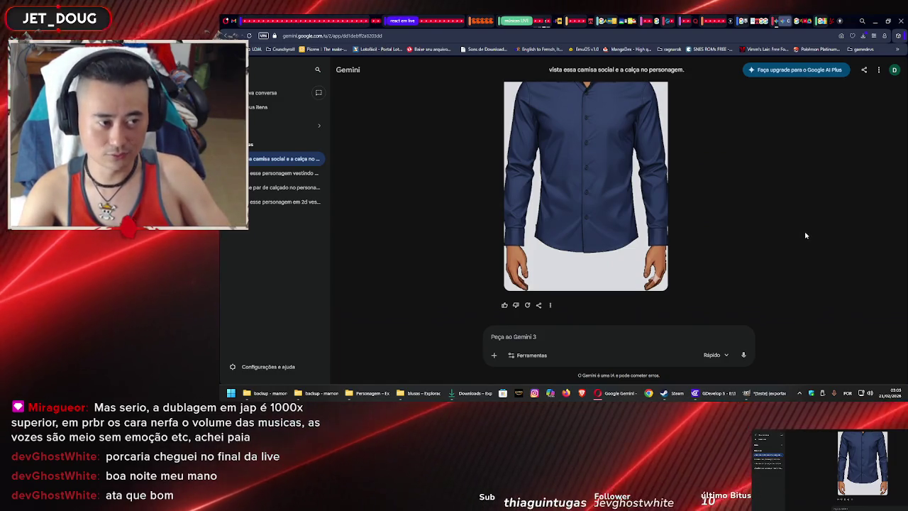
pyautogui.scroll(3, 805, 235)
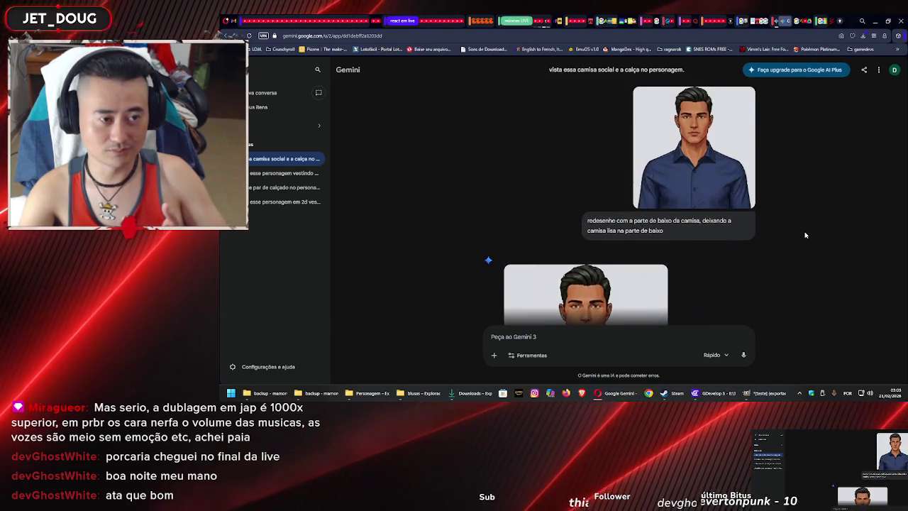
pyautogui.scroll(-3, 806, 235)
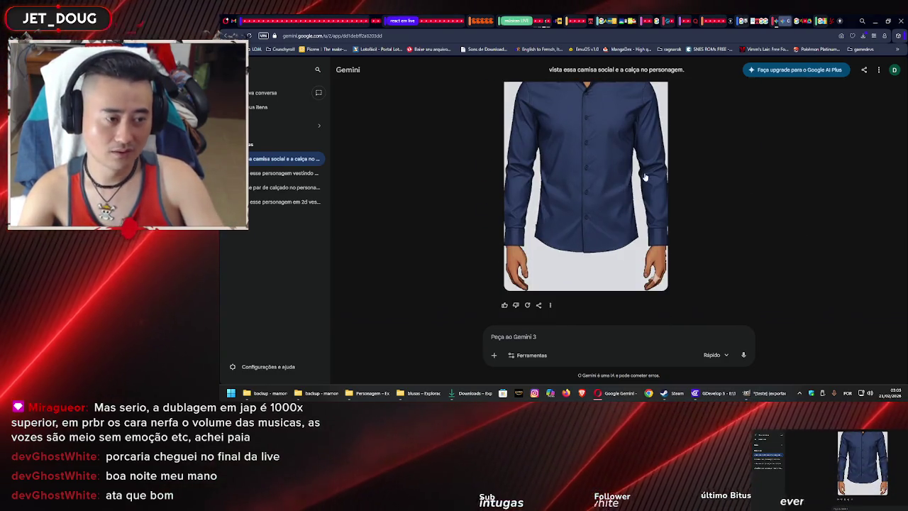
pyautogui.scroll(3, 645, 177)
pyautogui.scroll(2, 649, 167)
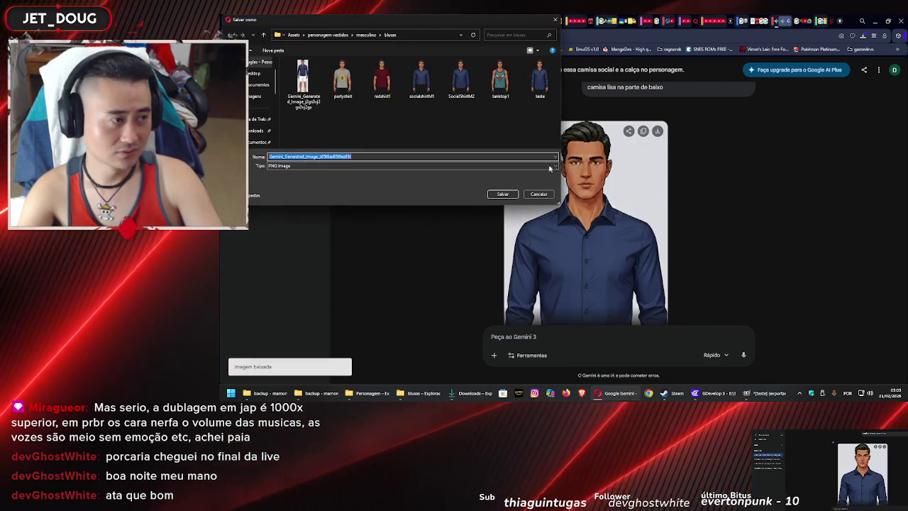
# Save the generated image as a Gemini_Generated_Image PNG in the blusas folder
pyautogui.click(502, 194)
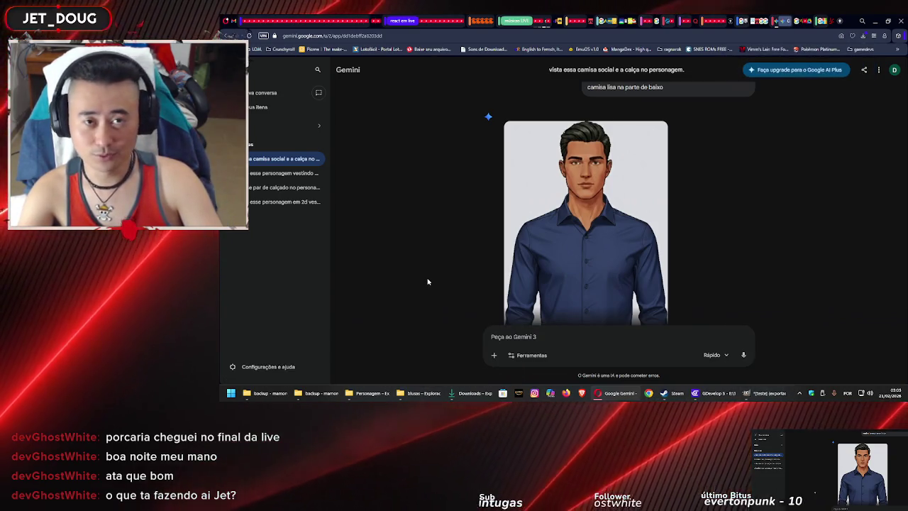
pyautogui.moveTo(420, 393)
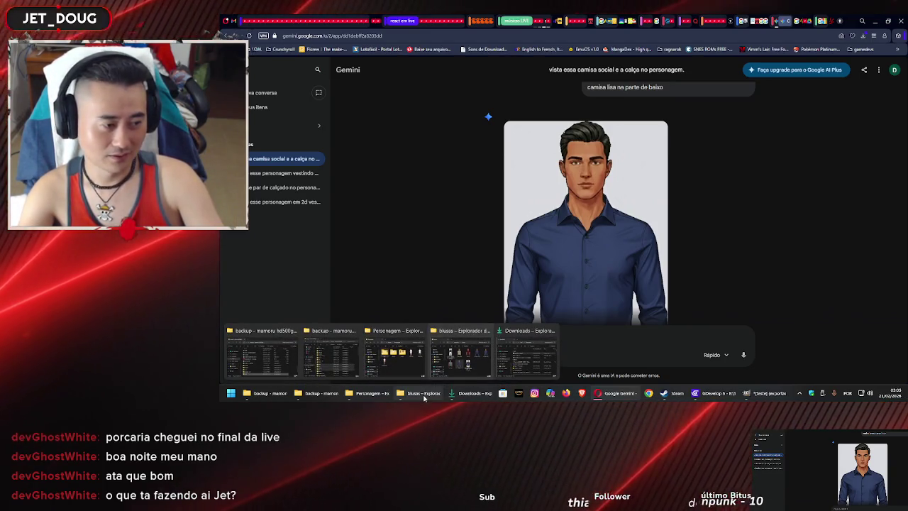
# Check the new shirt image in the blusas folder window, then return to GIMP
pyautogui.click(425, 394)
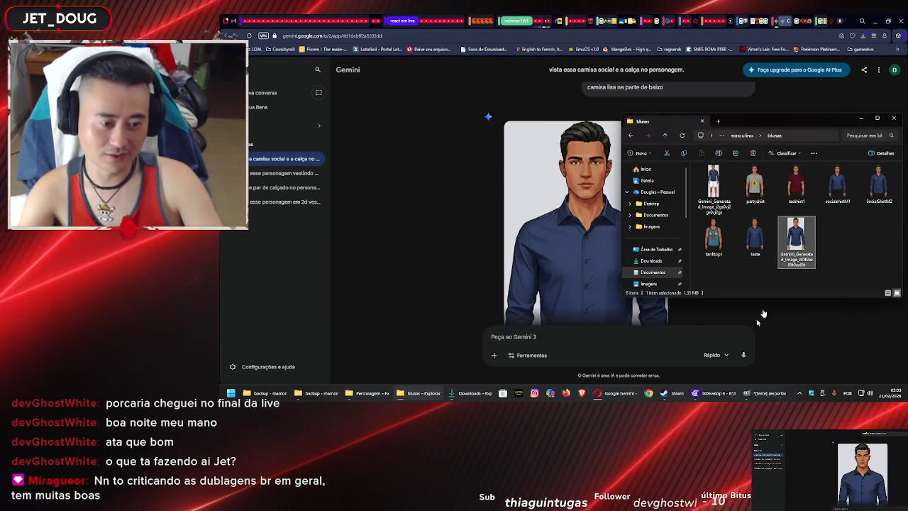
pyautogui.hotkey('alt', 'Tab')
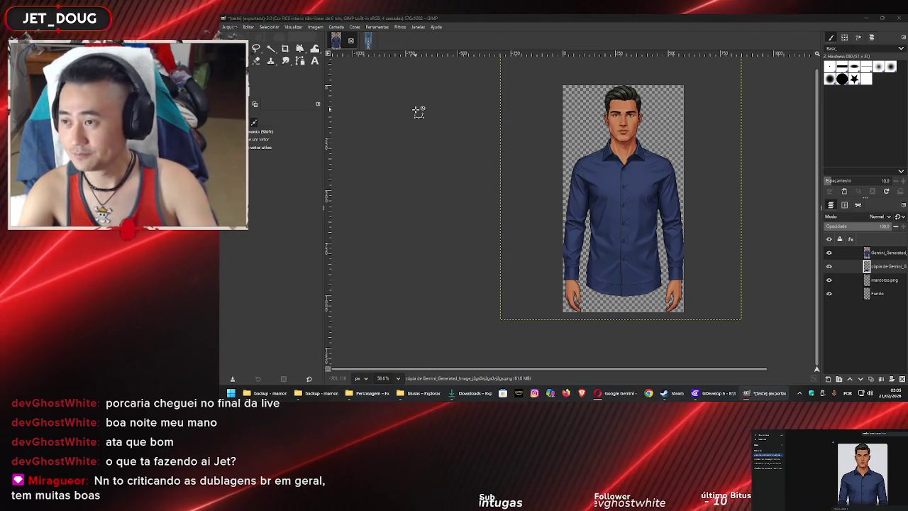
# Start a new 576 × 1082 pixel image and select the 576 width for editing
pyautogui.hotkey('ctrl', 'n')
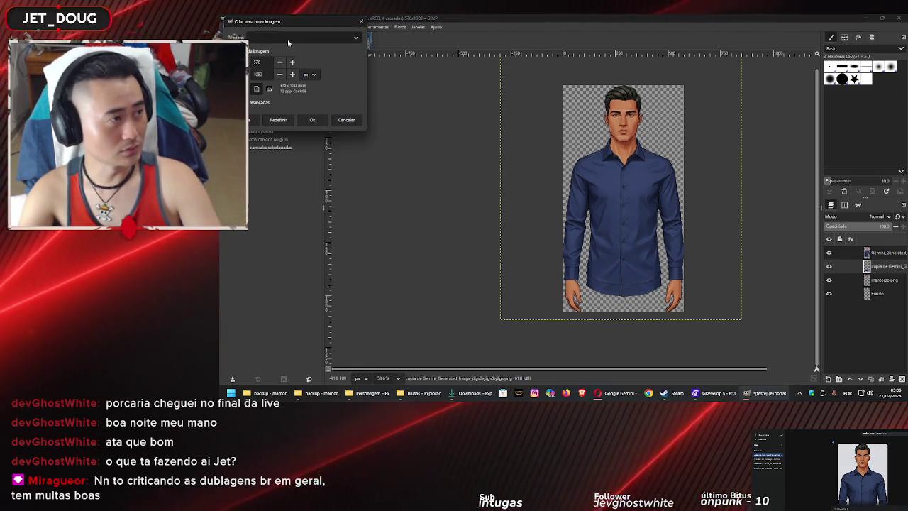
pyautogui.doubleClick(257, 62)
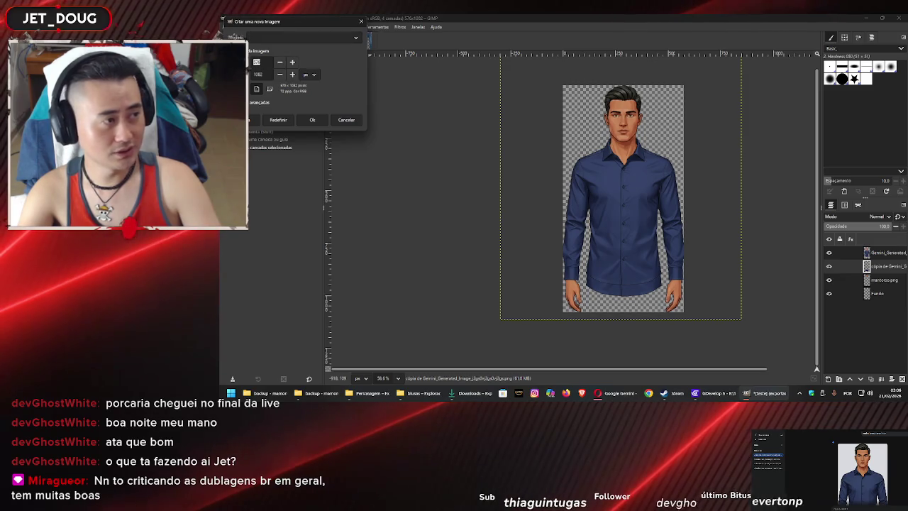
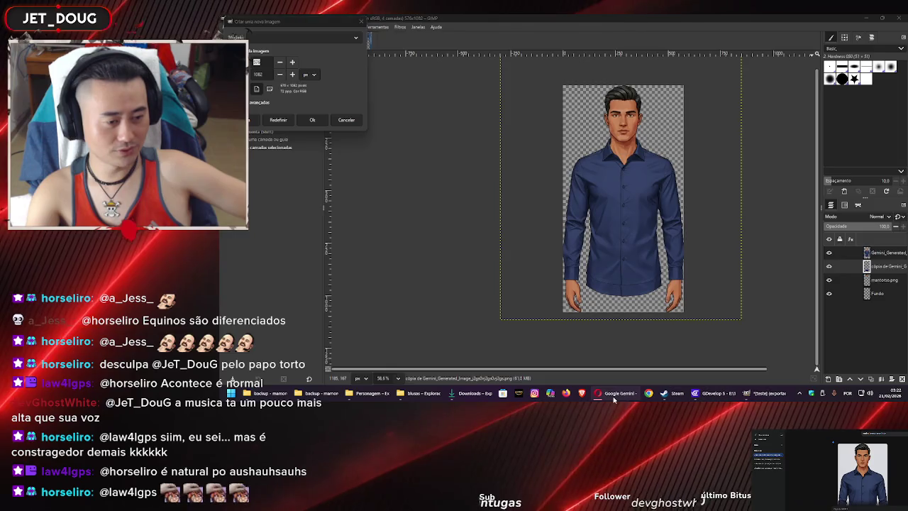
# Like the playing Hikaru Utada video on YouTube, then return to GIMP
pyautogui.hotkey('alt', 'Tab')
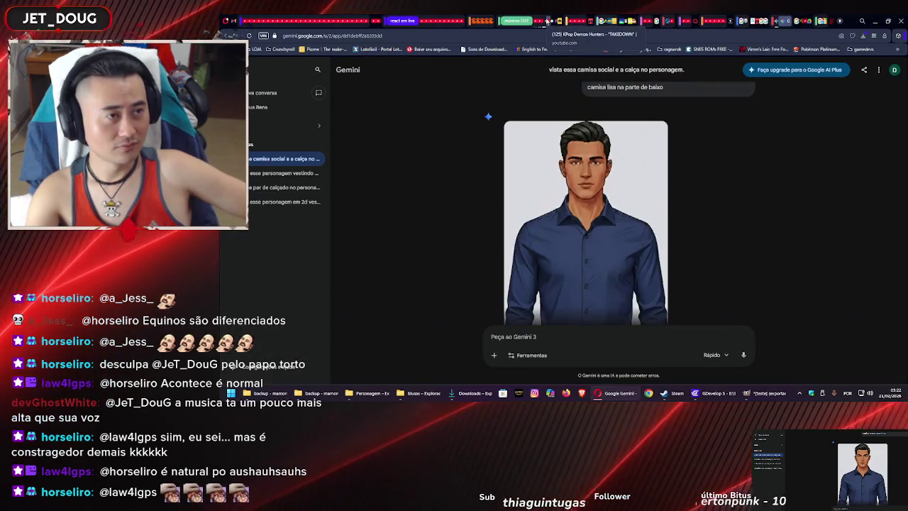
pyautogui.click(546, 21)
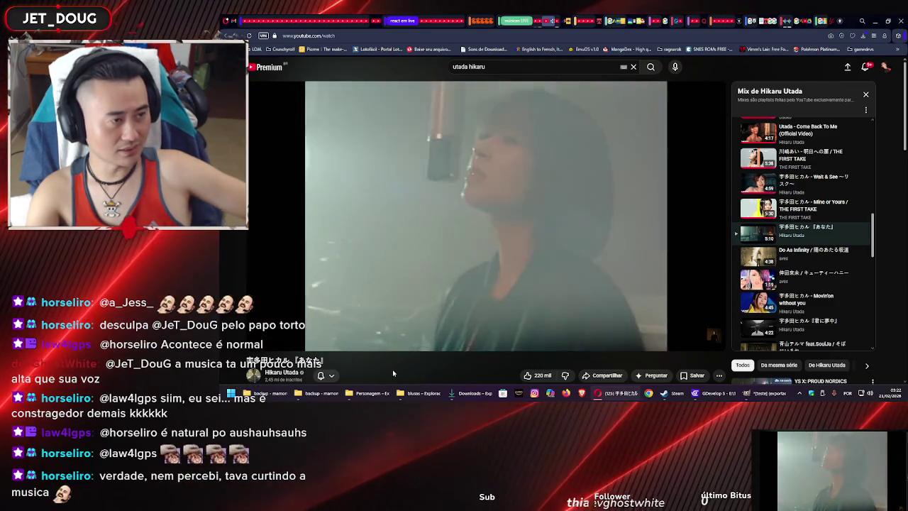
pyautogui.click(541, 376)
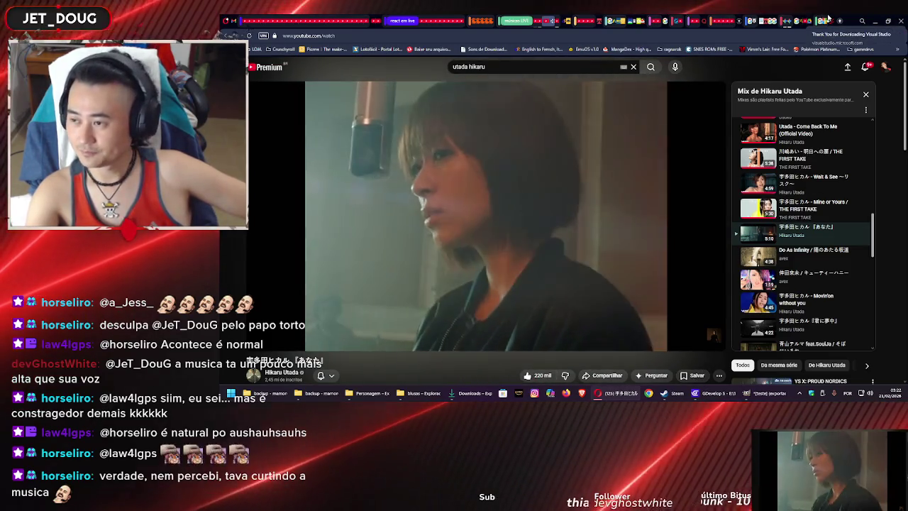
pyautogui.hotkey('alt', 'Tab')
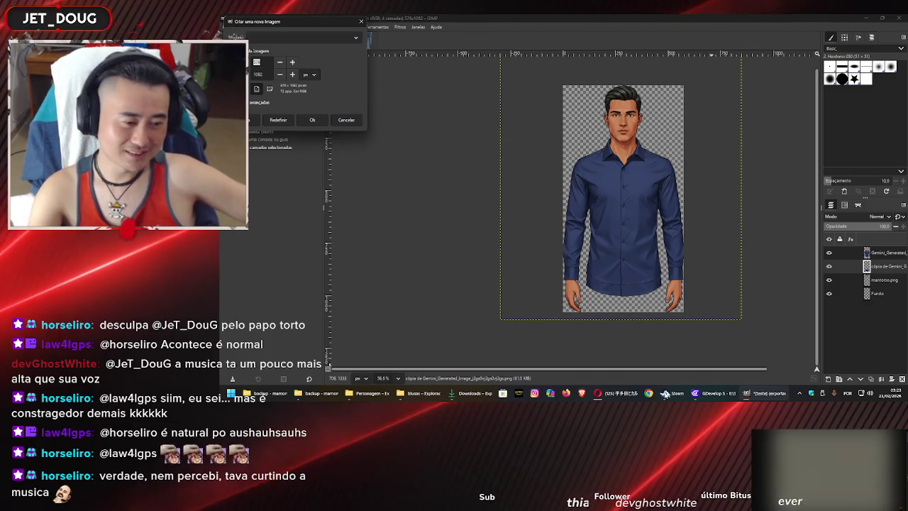
# Save the playing Do As Infinity video into a YouTube playlist
pyautogui.moveTo(598, 393)
pyautogui.click(619, 393)
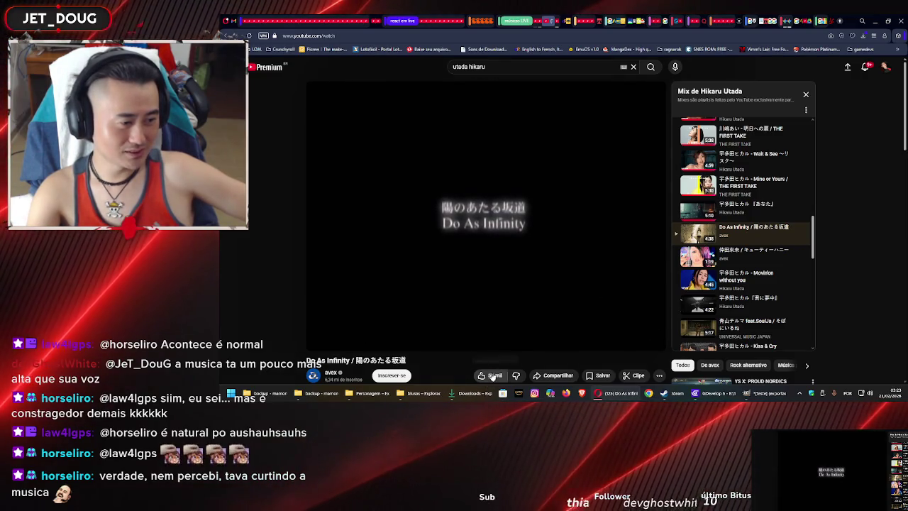
pyautogui.click(602, 376)
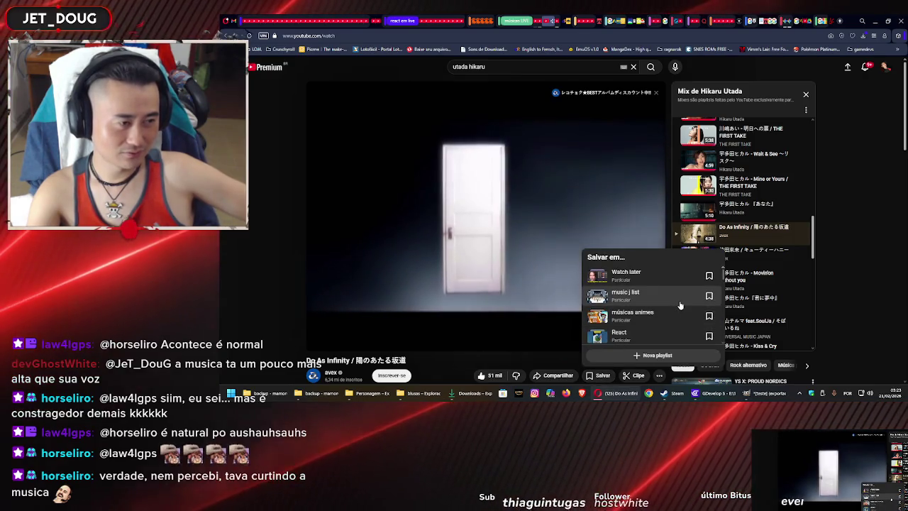
pyautogui.click(681, 305)
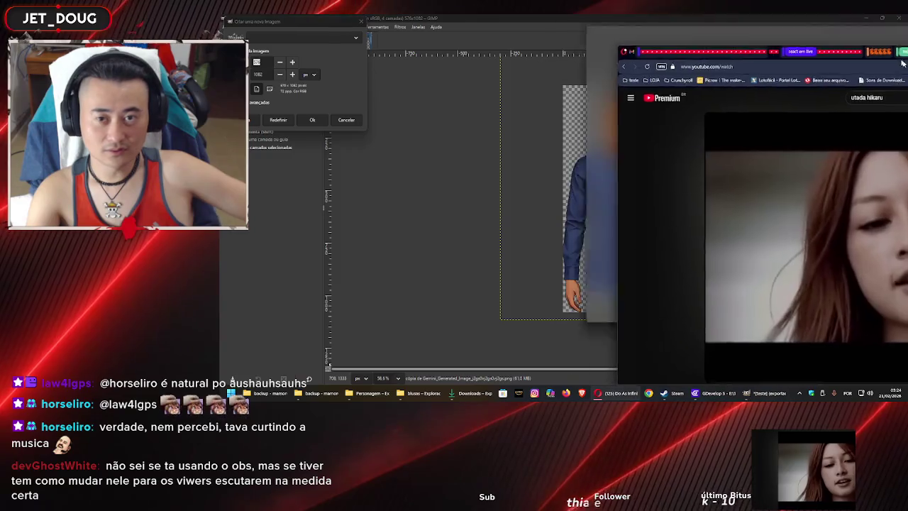
# Move the browser out of the way and create a 1000×2100 px image
pyautogui.moveTo(877, 17); pyautogui.dragTo(904, 21)
pyautogui.moveTo(904, 74); pyautogui.dragTo(907, 75)
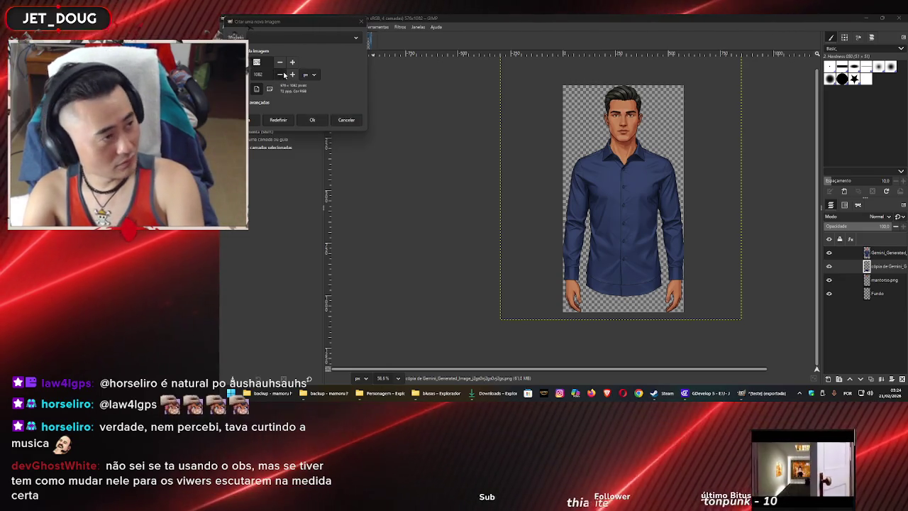
pyautogui.click(266, 61)
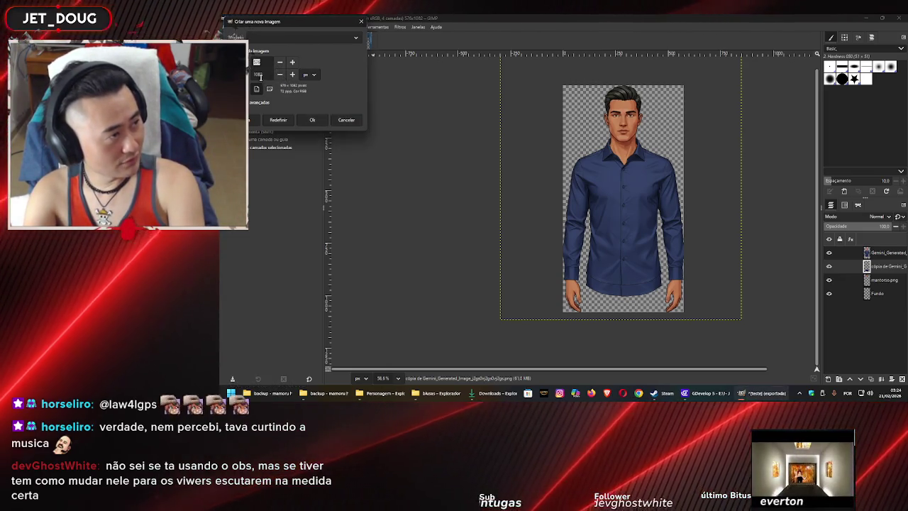
pyautogui.write('1000')
pyautogui.press('Tab')
pyautogui.write('22')
pyautogui.press('BackSpace')
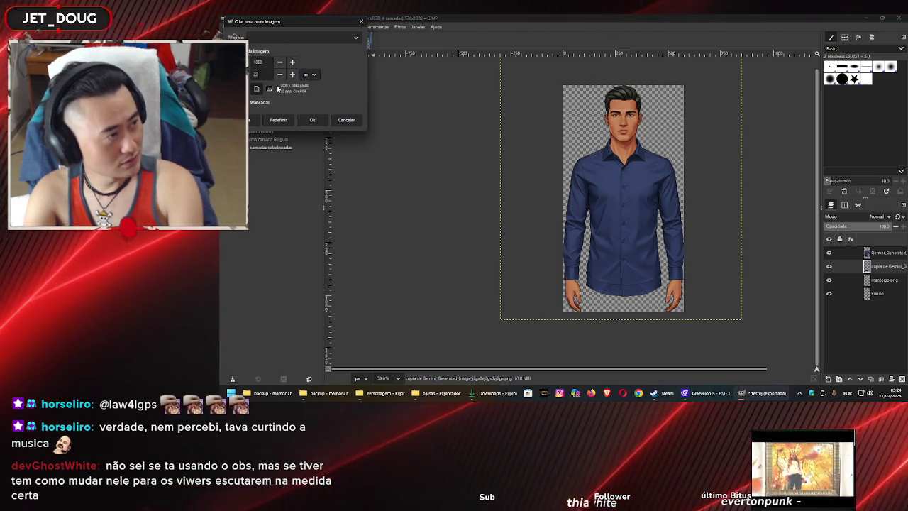
pyautogui.click(313, 127)
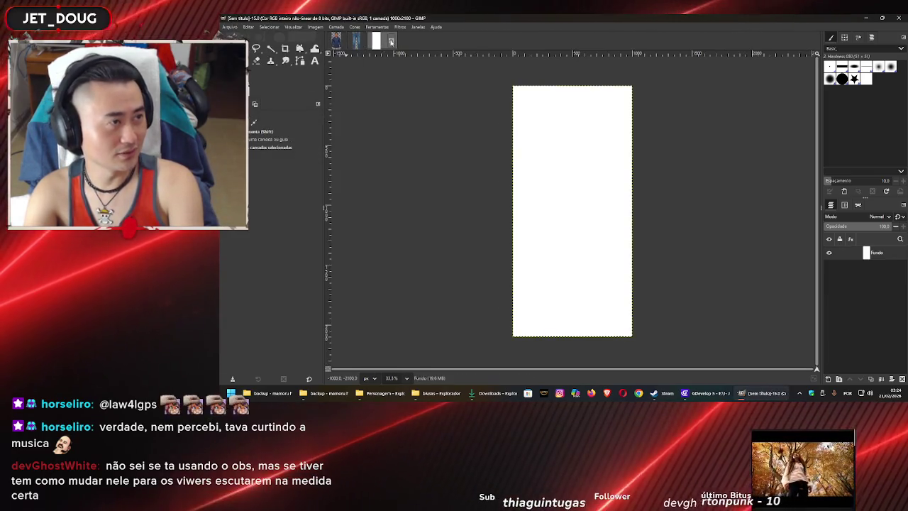
# Replace the white image with a transparent 1000×2000 image and bring up the blusas folder
pyautogui.click(390, 41)
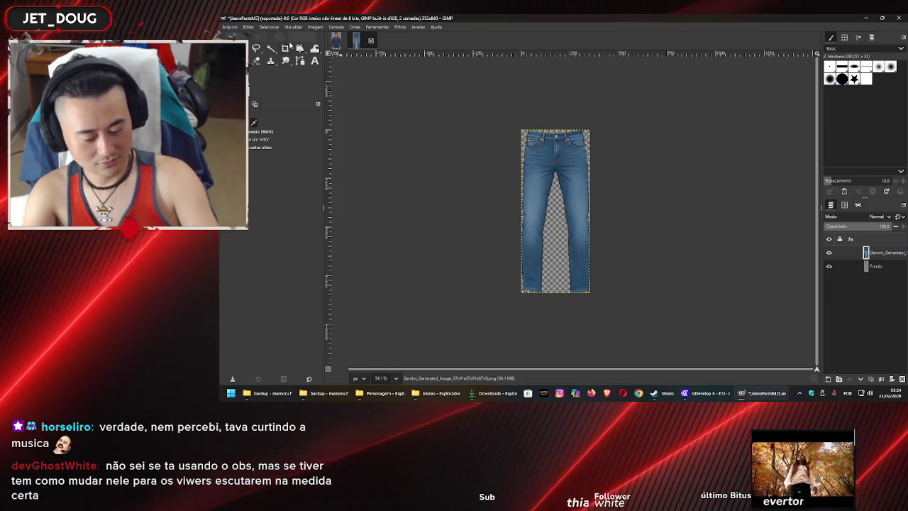
pyautogui.hotkey('ctrl', 'n')
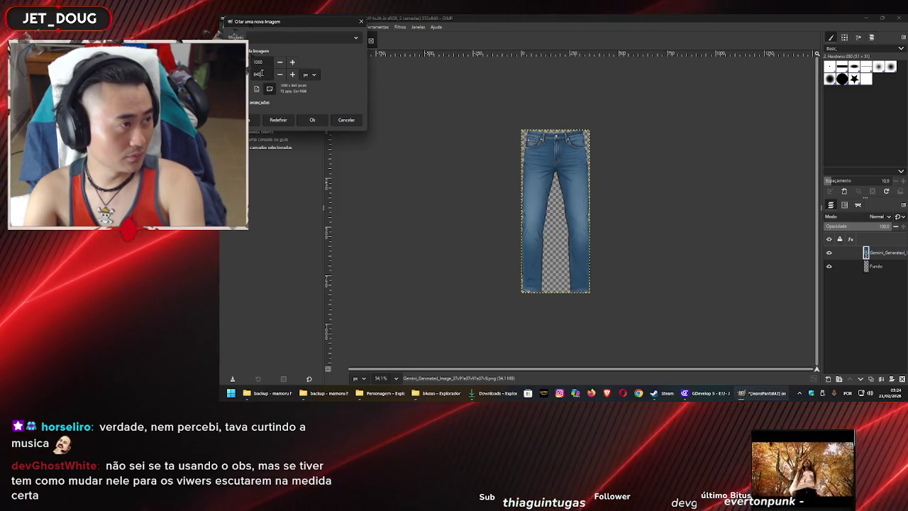
pyautogui.write('000')
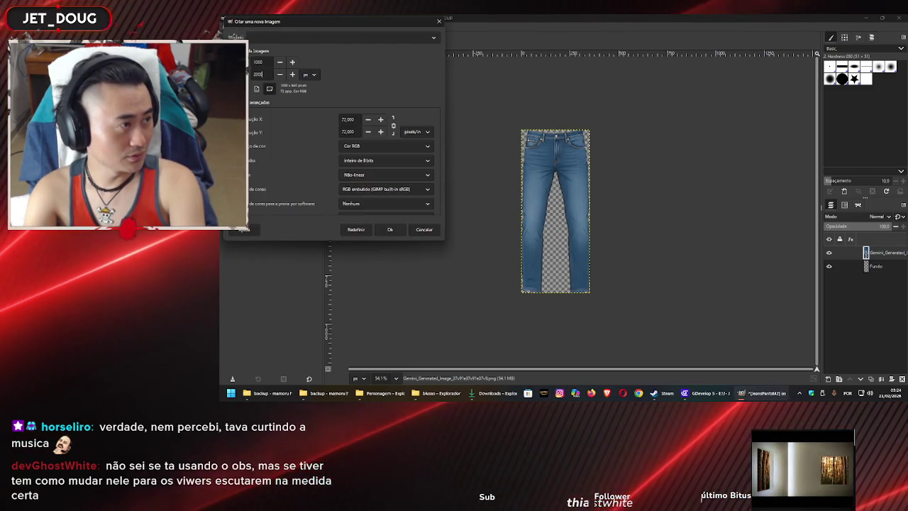
pyautogui.scroll(-3, 281, 163)
pyautogui.click(383, 182)
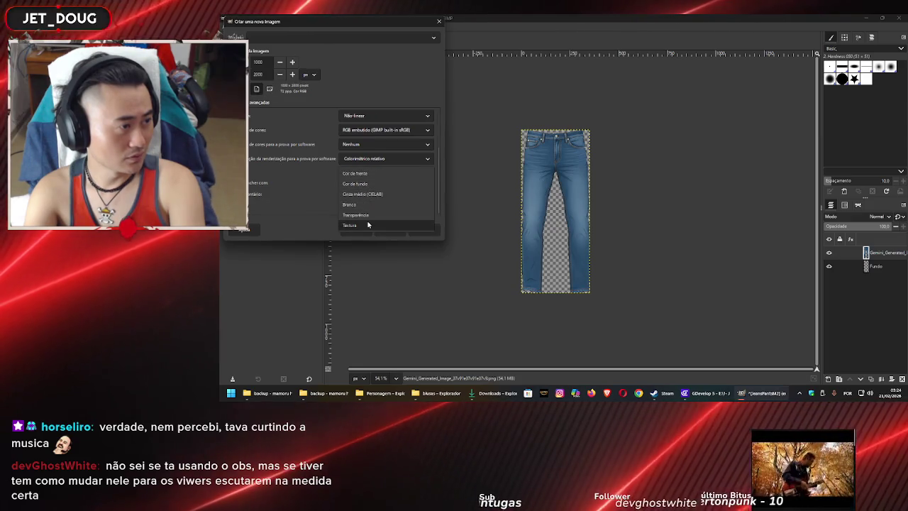
pyautogui.click(369, 218)
pyautogui.click(390, 230)
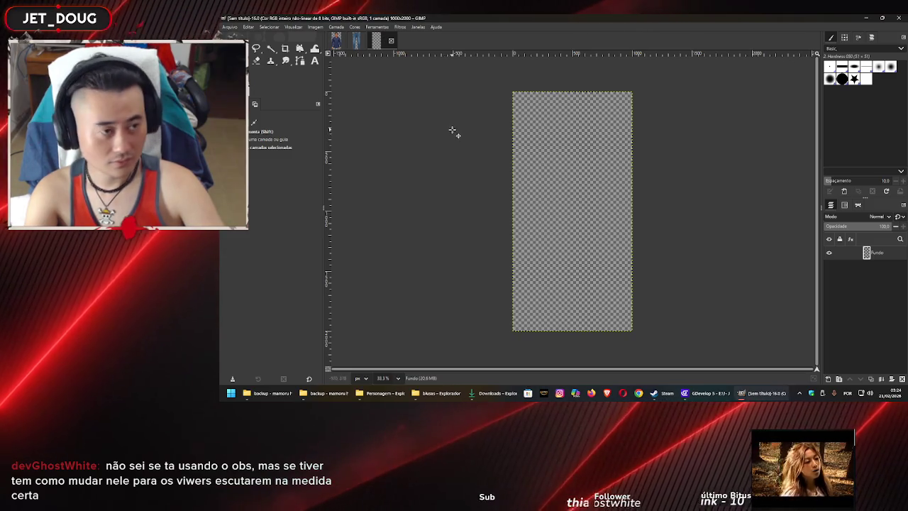
pyautogui.moveTo(436, 393)
pyautogui.click(460, 355)
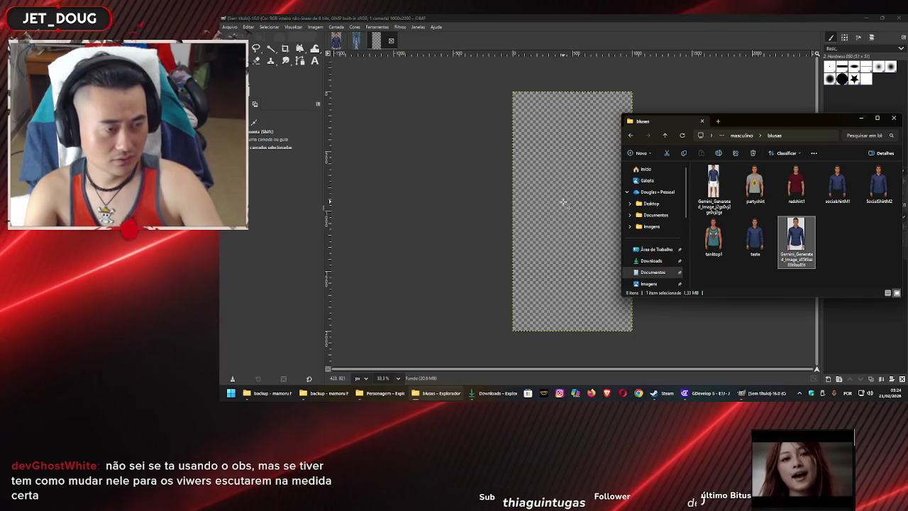
# Drop the navy-shirt character image onto the canvas as a layer and zoom to inspect it
pyautogui.moveTo(564, 204); pyautogui.dragTo(566, 205)
pyautogui.scroll(3, 578, 184)
pyautogui.scroll(3, 582, 177)
pyautogui.scroll(3, 584, 174)
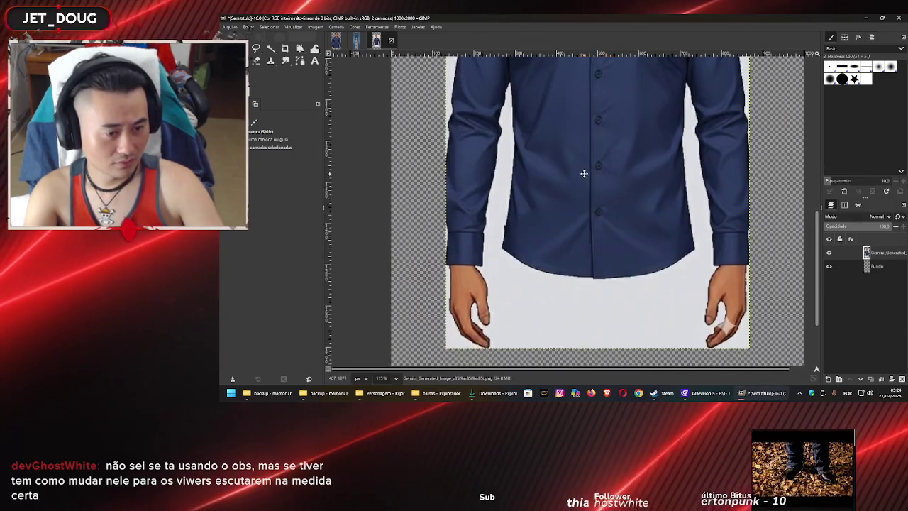
pyautogui.scroll(1, 553, 202)
pyautogui.scroll(3, 547, 208)
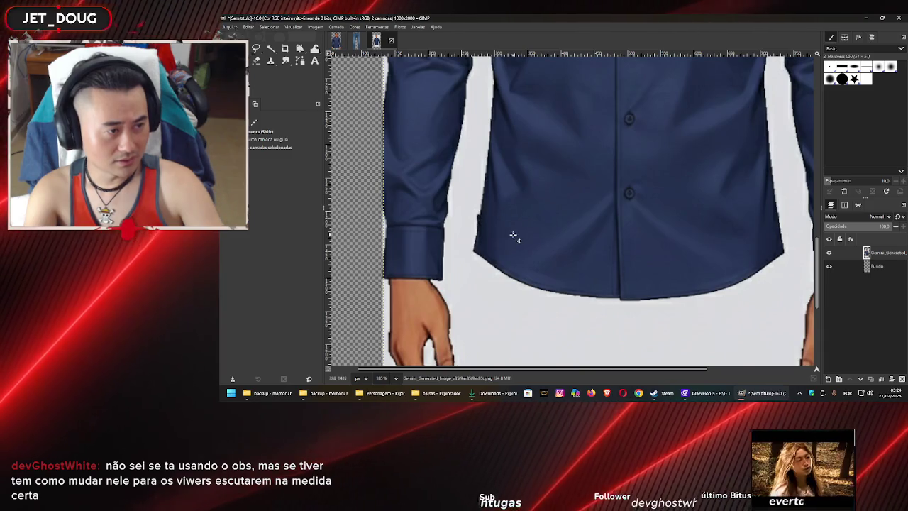
pyautogui.scroll(-1, 490, 220)
pyautogui.scroll(-1, 493, 221)
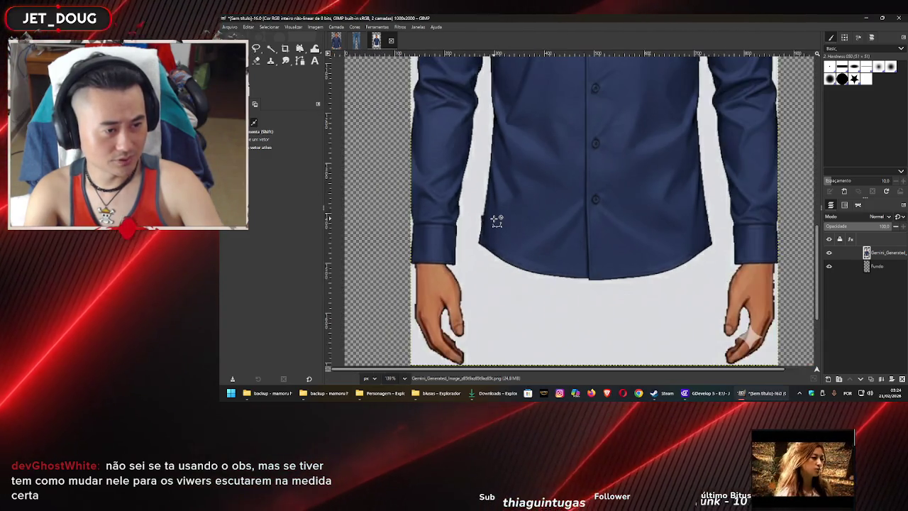
pyautogui.scroll(-2, 496, 221)
pyautogui.scroll(-1, 505, 197)
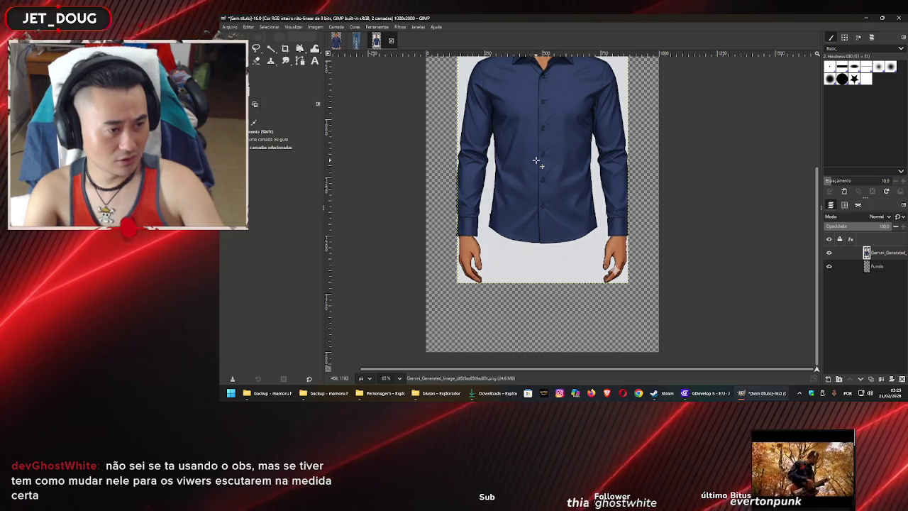
pyautogui.scroll(-1, 536, 182)
pyautogui.scroll(2, 536, 182)
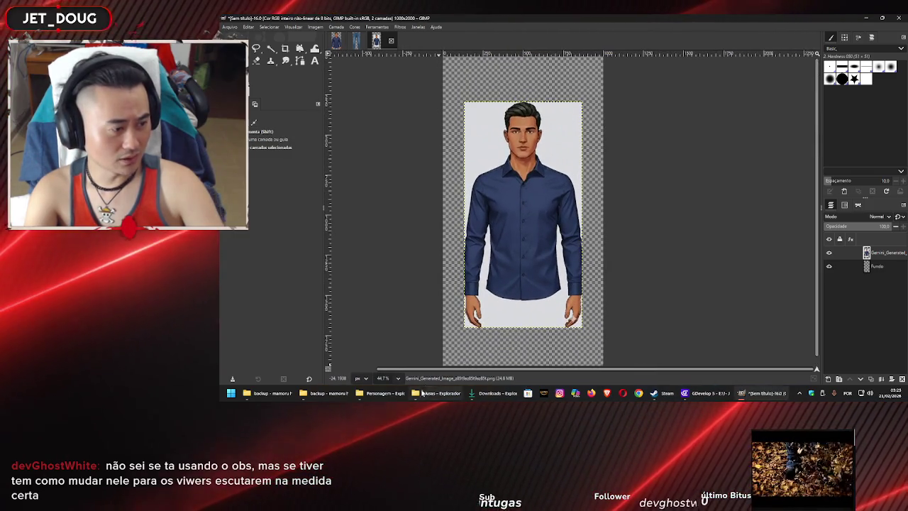
# Add SocialShirtM2 as a layer and move it lower-left over the first figure
pyautogui.click(422, 392)
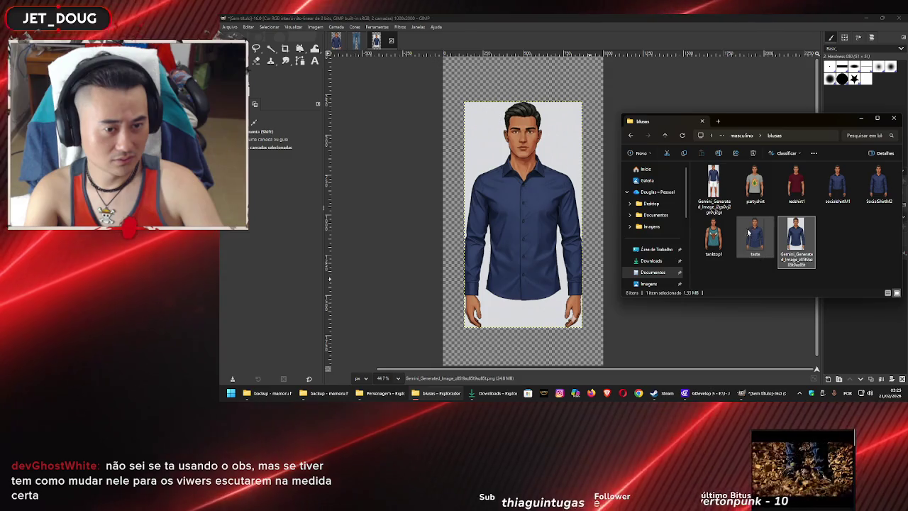
pyautogui.click(750, 228)
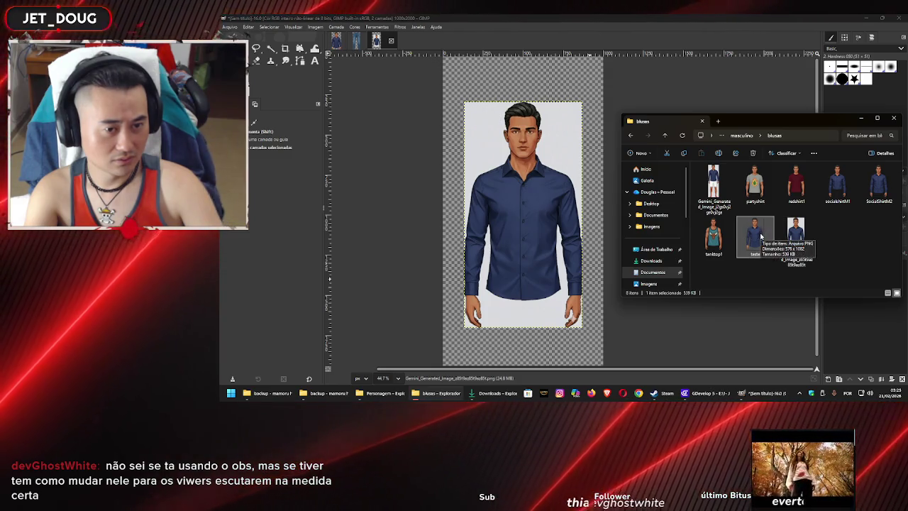
pyautogui.moveTo(762, 235); pyautogui.dragTo(751, 236)
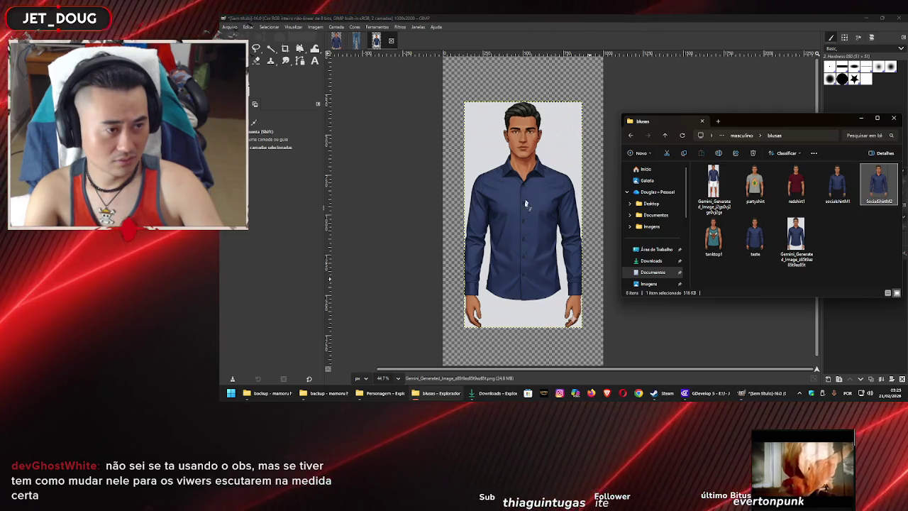
pyautogui.moveTo(525, 209)
pyautogui.mouseDown()
pyautogui.moveTo(612, 236)
pyautogui.moveTo(545, 241)
pyautogui.moveTo(547, 200)
pyautogui.mouseUp()
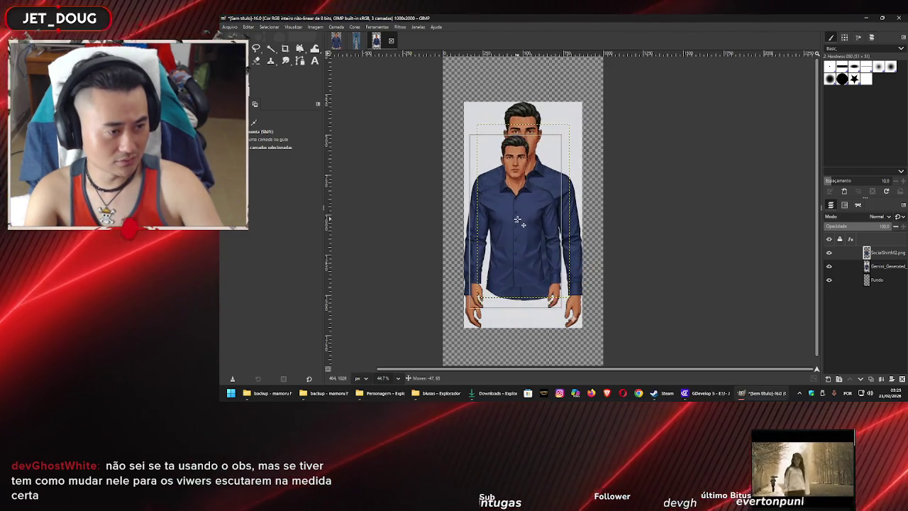
pyautogui.moveTo(548, 199); pyautogui.dragTo(487, 249)
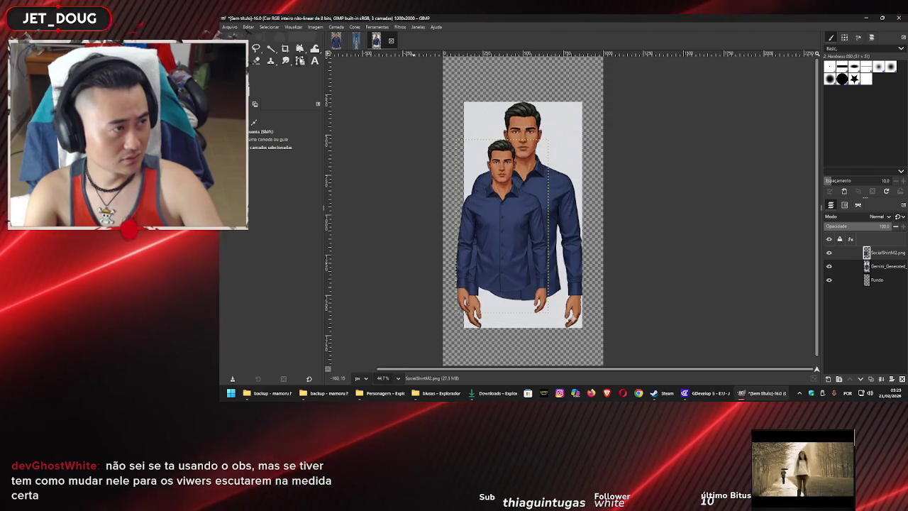
# Scale SocialShirtM2 to about 694×1275 and move it onto the underlying figure
pyautogui.click(299, 49)
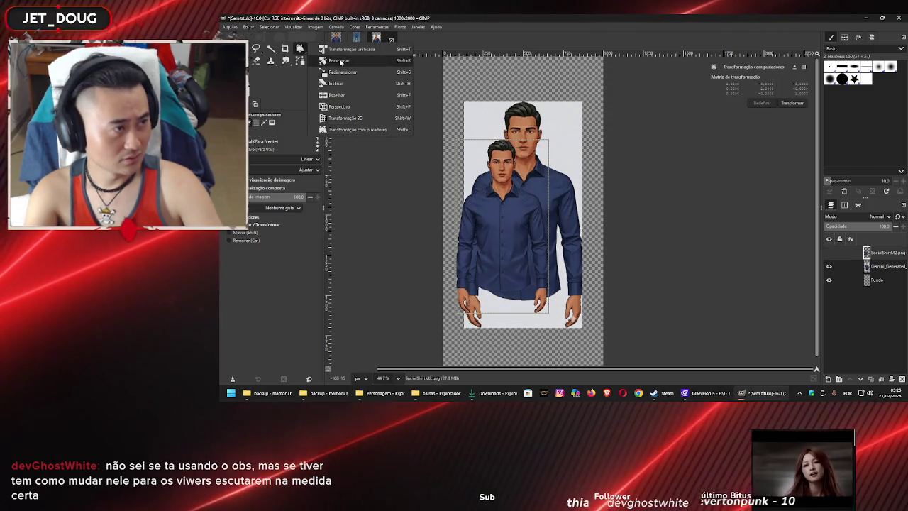
pyautogui.moveTo(302, 50); pyautogui.dragTo(344, 72)
pyautogui.moveTo(548, 140); pyautogui.dragTo(589, 74)
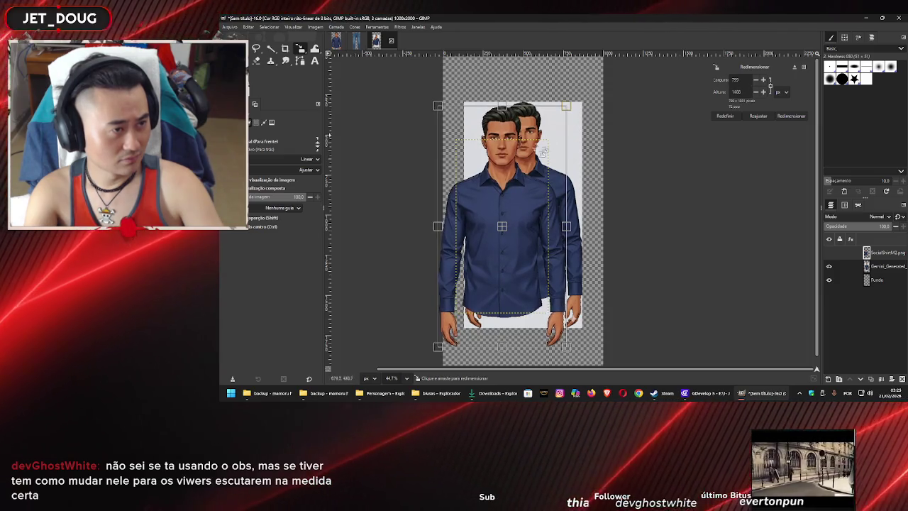
pyautogui.moveTo(505, 216); pyautogui.dragTo(524, 207)
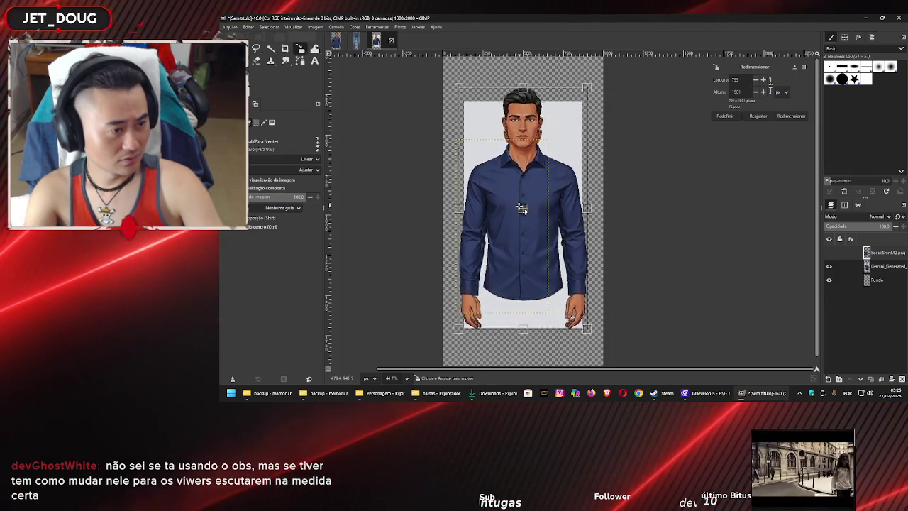
pyautogui.moveTo(523, 208)
pyautogui.mouseDown()
pyautogui.moveTo(520, 201)
pyautogui.moveTo(525, 207)
pyautogui.mouseUp()
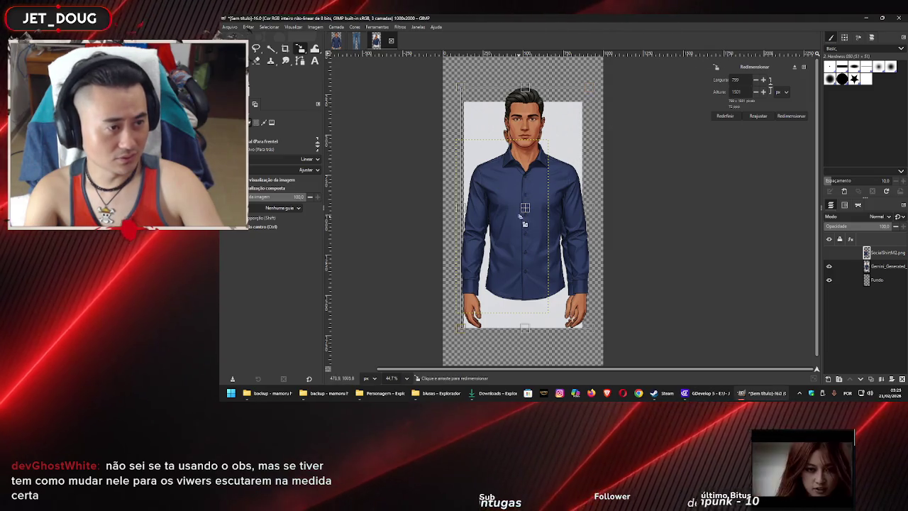
pyautogui.moveTo(525, 209); pyautogui.dragTo(525, 220)
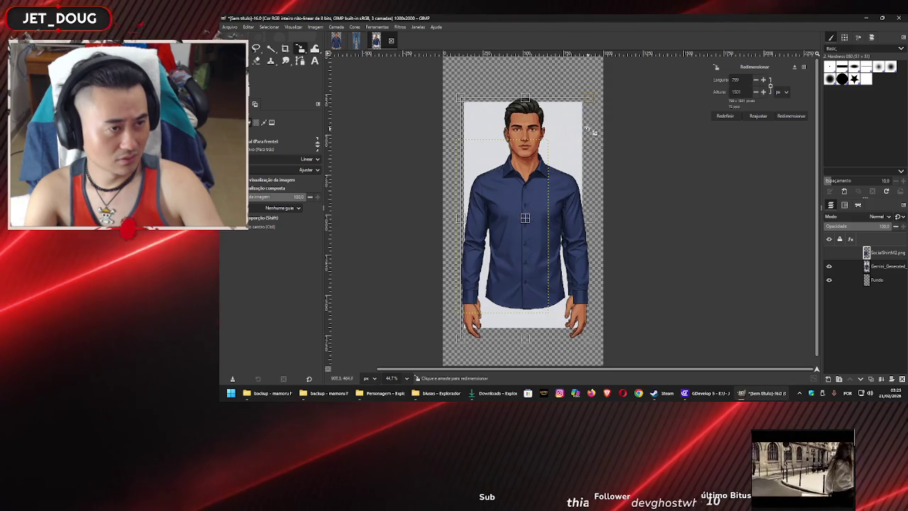
# Shrink the shirt layer to fit the figure, nudge it, and switch to the teste image
pyautogui.moveTo(592, 103); pyautogui.dragTo(583, 111)
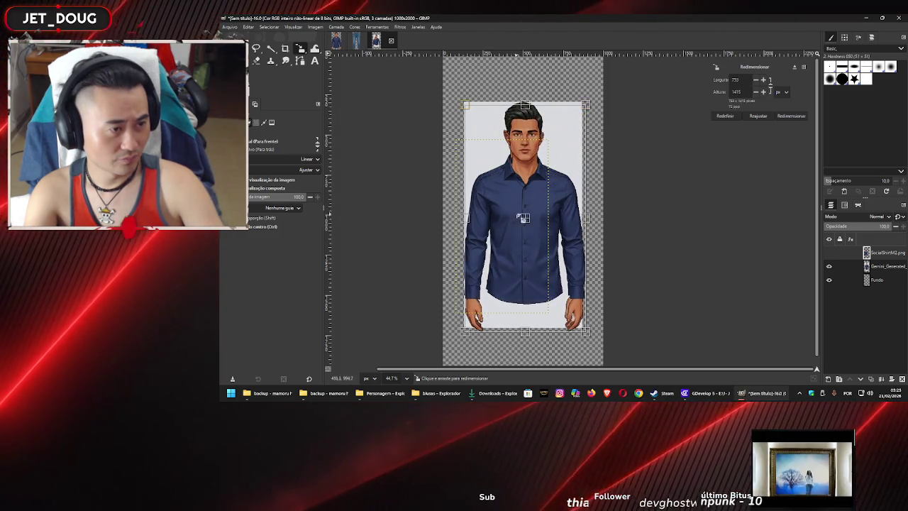
pyautogui.moveTo(523, 218); pyautogui.dragTo(526, 217)
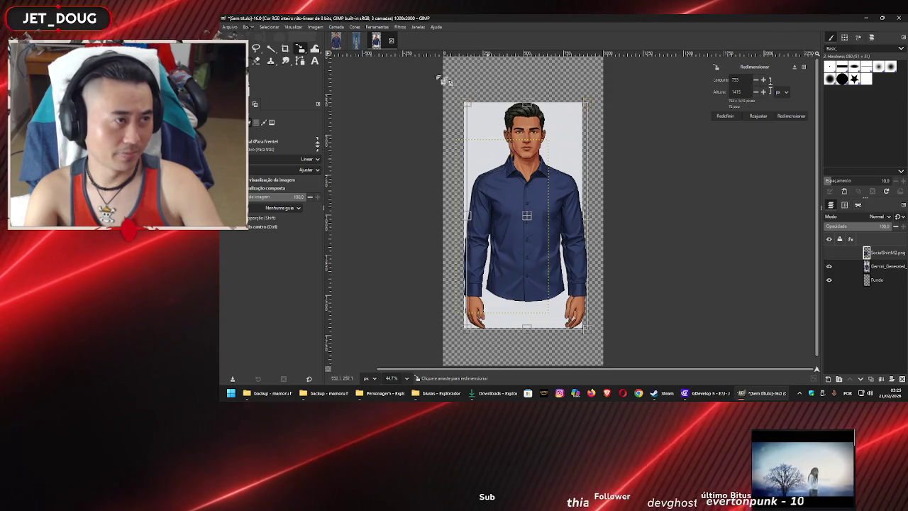
pyautogui.click(356, 40)
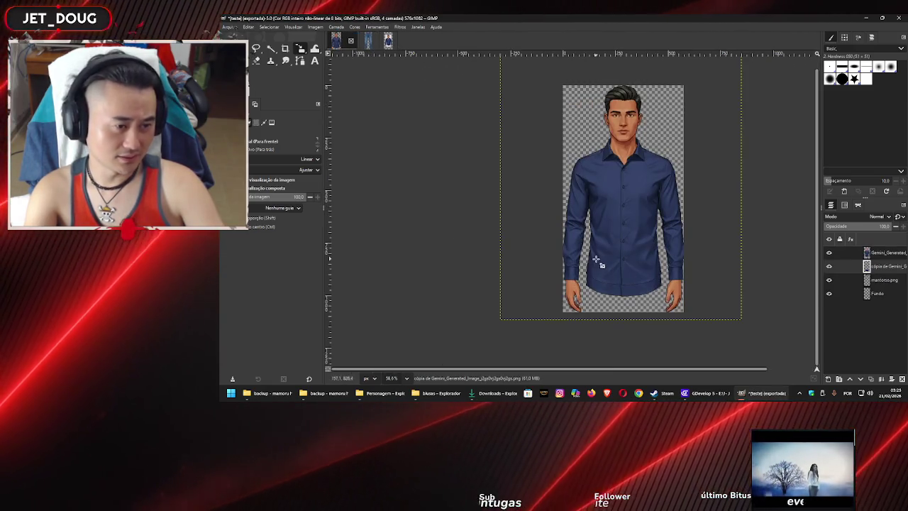
# Shift the lower shirt layer 3 px right with the Move tool
pyautogui.scroll(5, 616, 298)
pyautogui.scroll(2, 616, 298)
pyautogui.scroll(1, 523, 198)
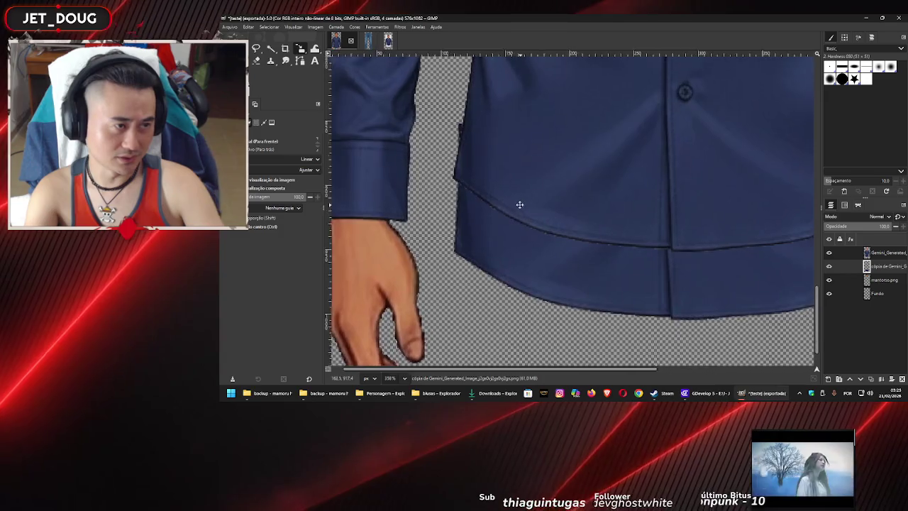
pyautogui.scroll(2, 367, 209)
pyautogui.scroll(-2, 408, 205)
pyautogui.scroll(-2, 405, 203)
pyautogui.scroll(-2, 462, 203)
pyautogui.scroll(-1, 454, 234)
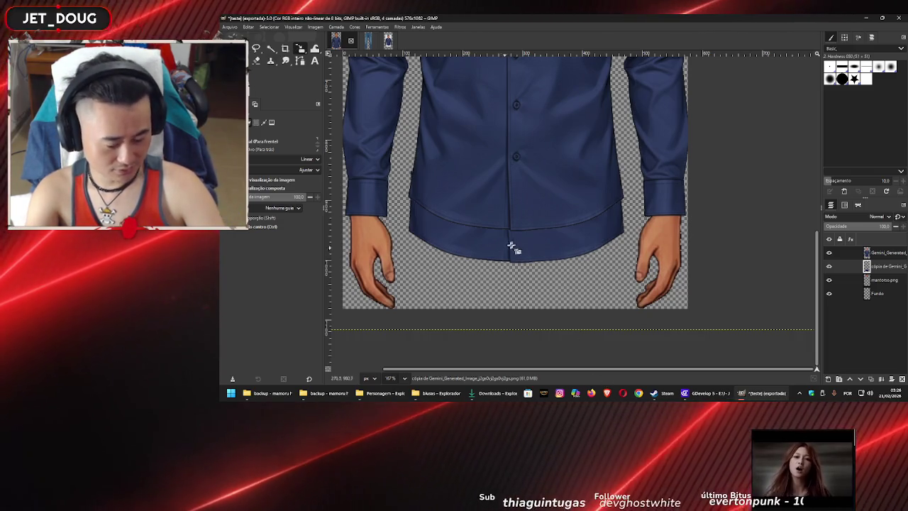
pyautogui.press('m')
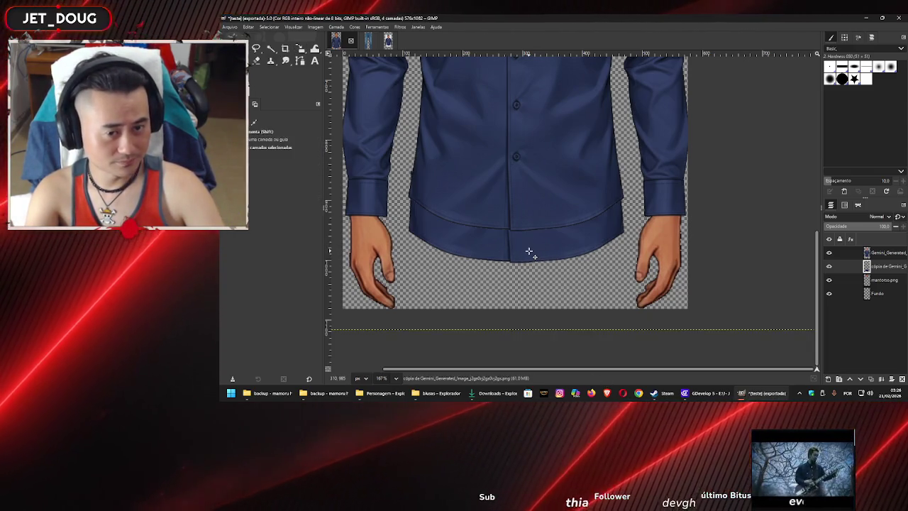
pyautogui.click(528, 252)
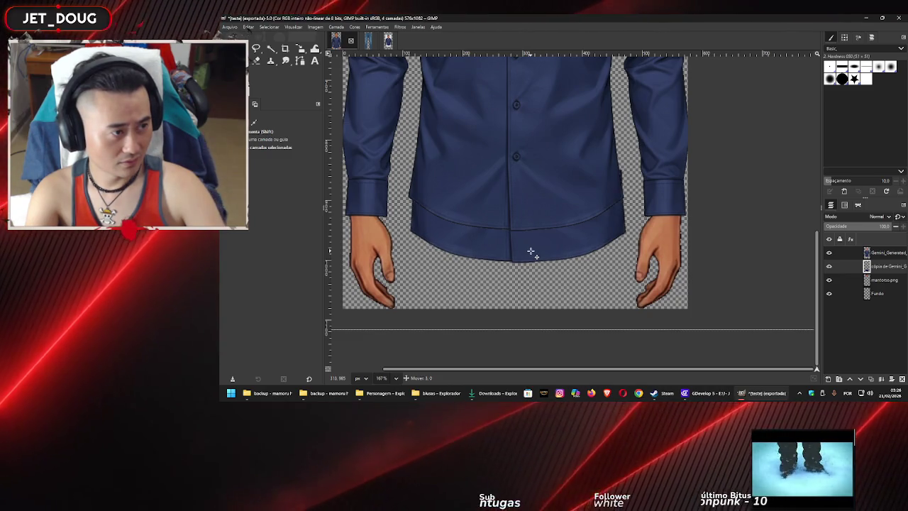
pyautogui.moveTo(531, 251); pyautogui.dragTo(530, 251)
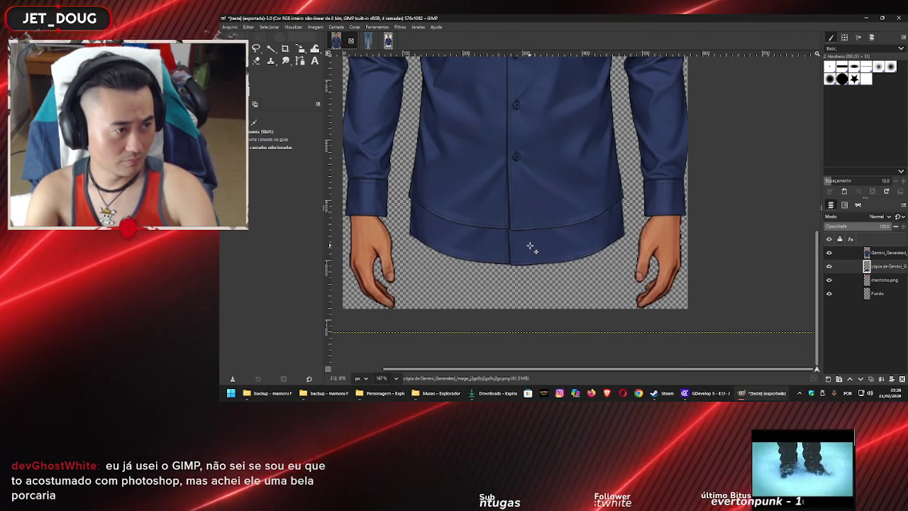
# Pick Handle Transform and place an anchor handle on the shirt
pyautogui.scroll(2, 461, 204)
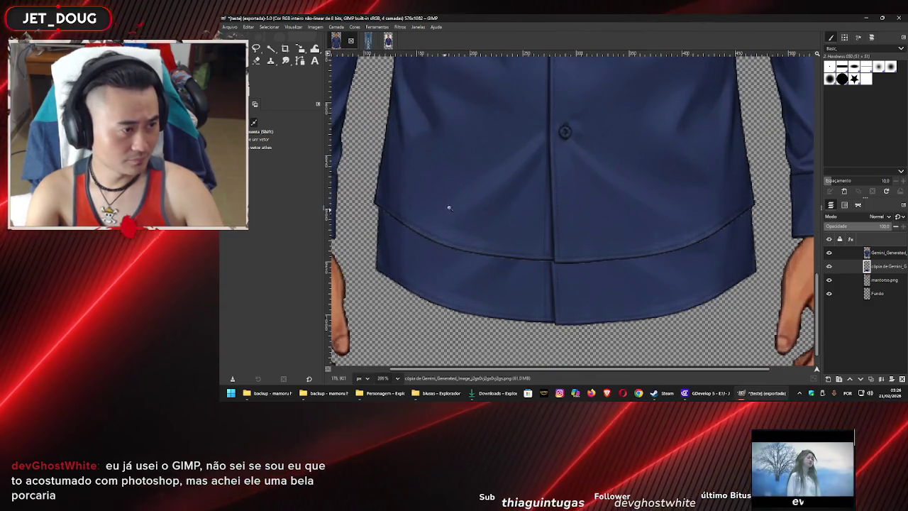
pyautogui.scroll(2, 482, 200)
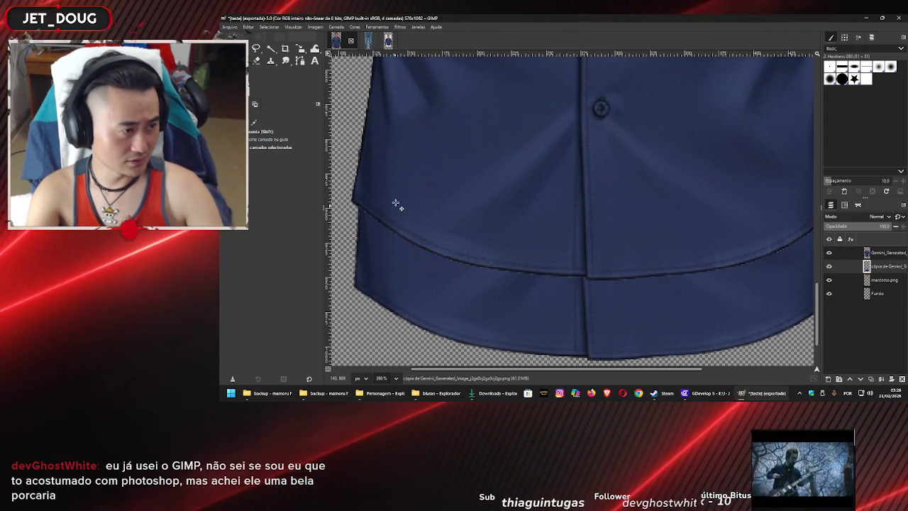
pyautogui.hscroll(-1, 368, 217)
pyautogui.scroll(-1, 383, 227)
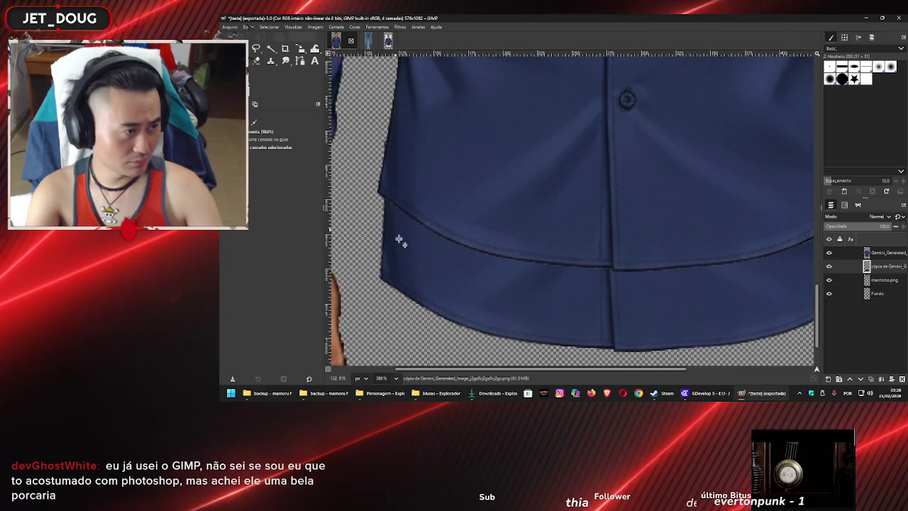
pyautogui.click(299, 49)
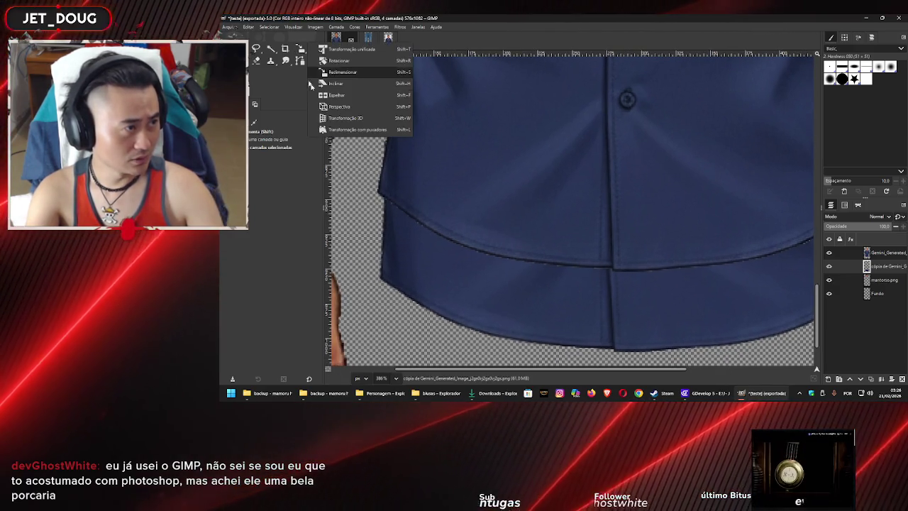
pyautogui.click(352, 129)
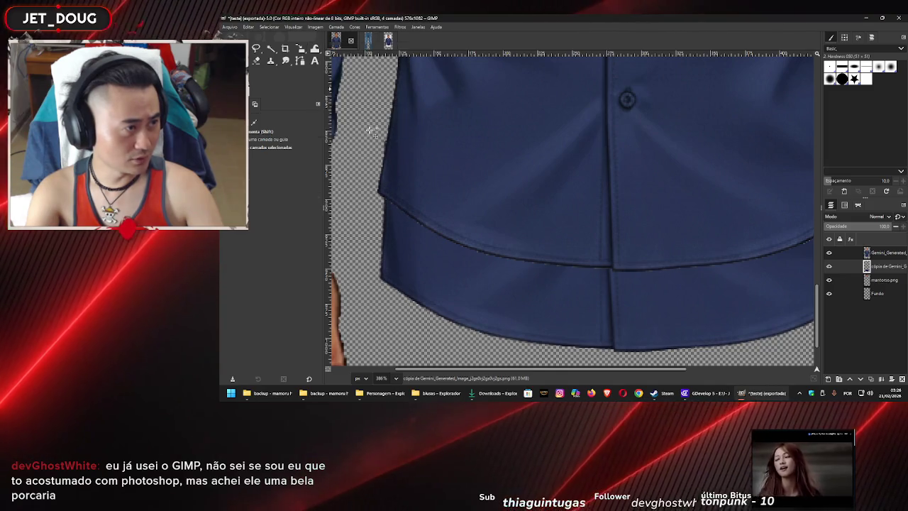
pyautogui.click(389, 153)
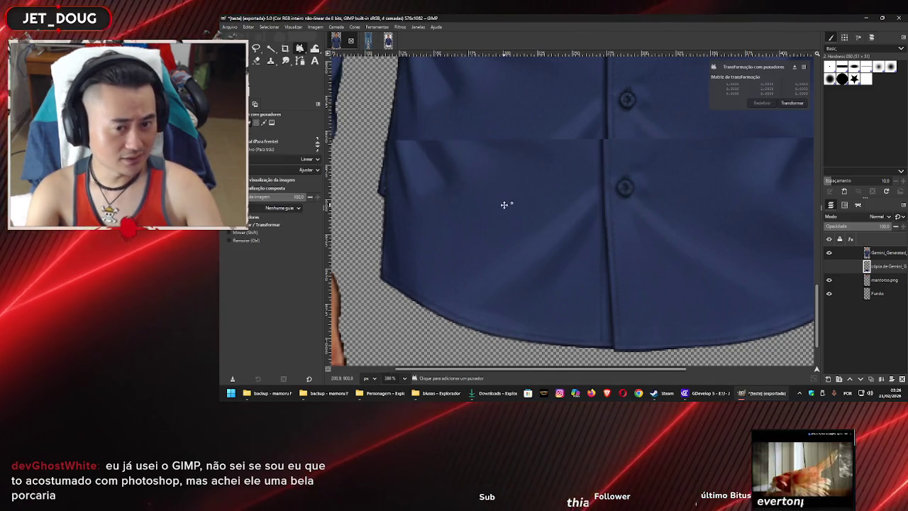
pyautogui.scroll(-1, 469, 192)
pyautogui.scroll(-1, 454, 185)
pyautogui.scroll(-1, 457, 184)
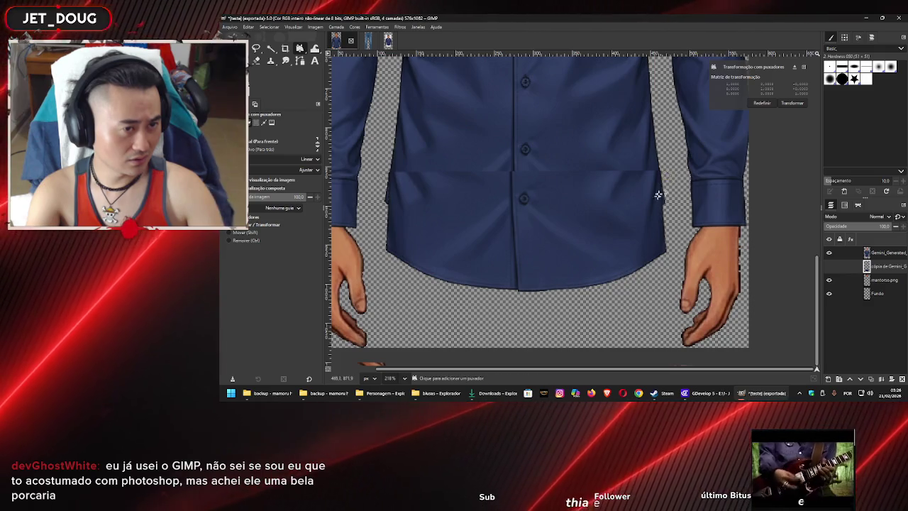
pyautogui.click(625, 258)
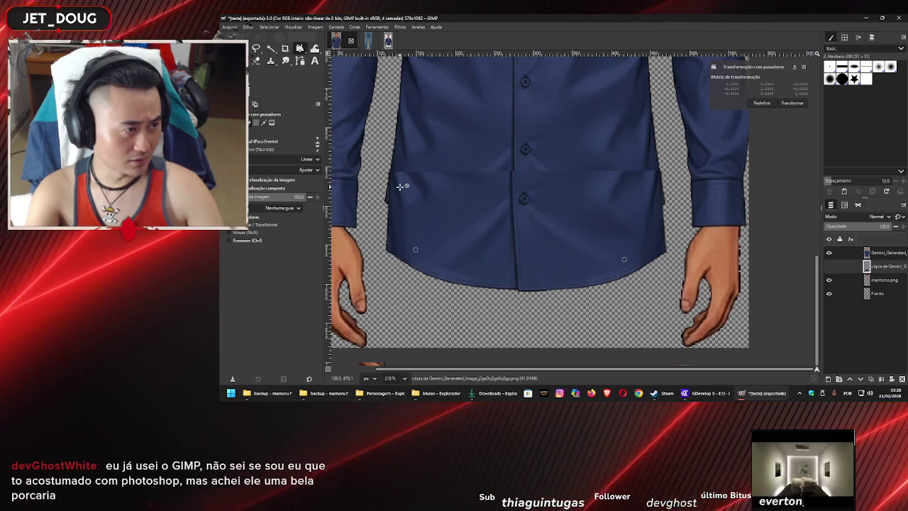
# Drag the lower section's left and right edge handles to align the hem, and apply
pyautogui.keyDown('ctrl'); pyautogui.scroll(2, 400, 186); pyautogui.keyUp('ctrl')
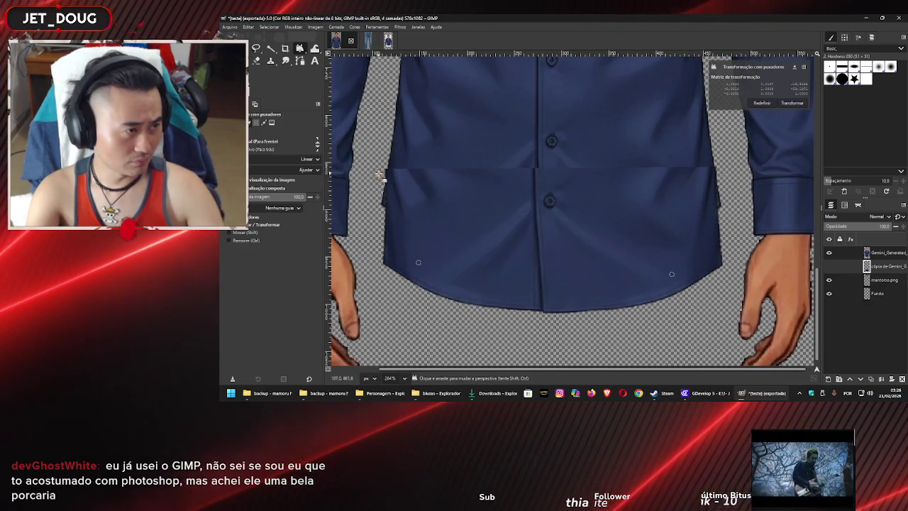
pyautogui.moveTo(377, 174); pyautogui.dragTo(381, 176)
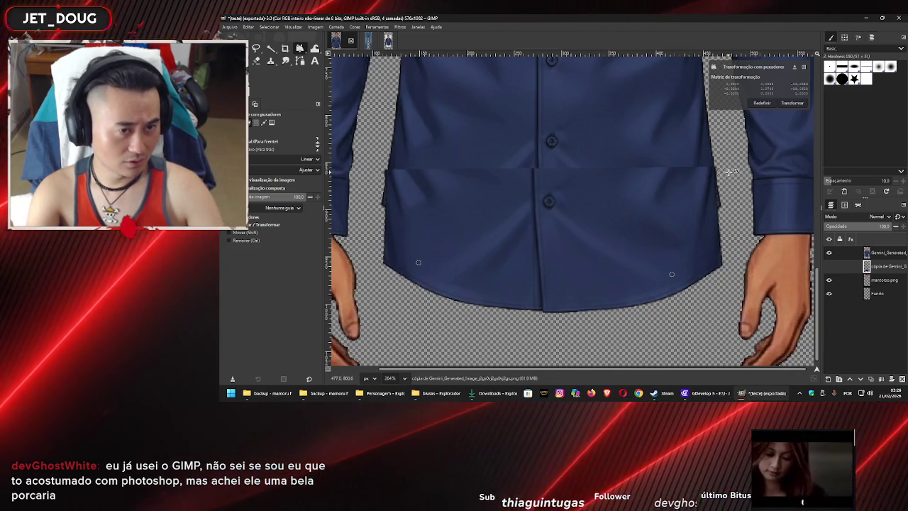
pyautogui.moveTo(727, 172); pyautogui.dragTo(729, 176)
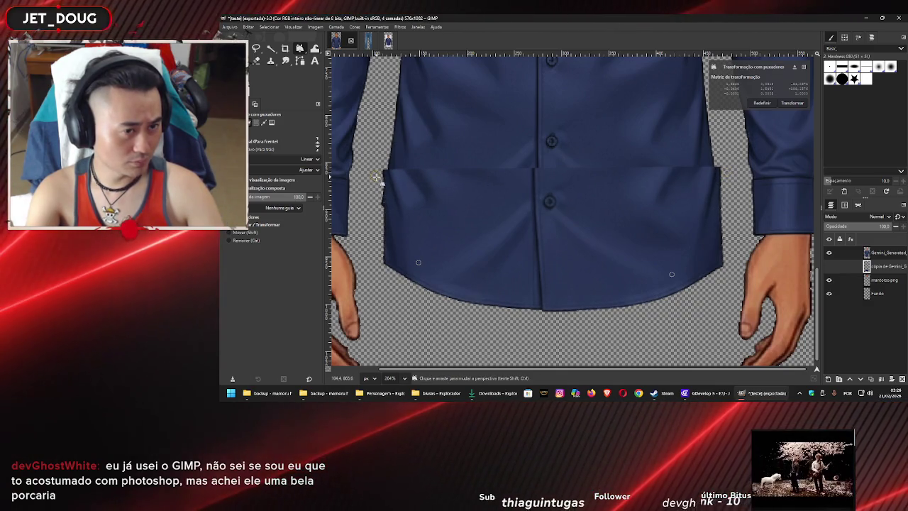
pyautogui.moveTo(374, 176); pyautogui.dragTo(373, 176)
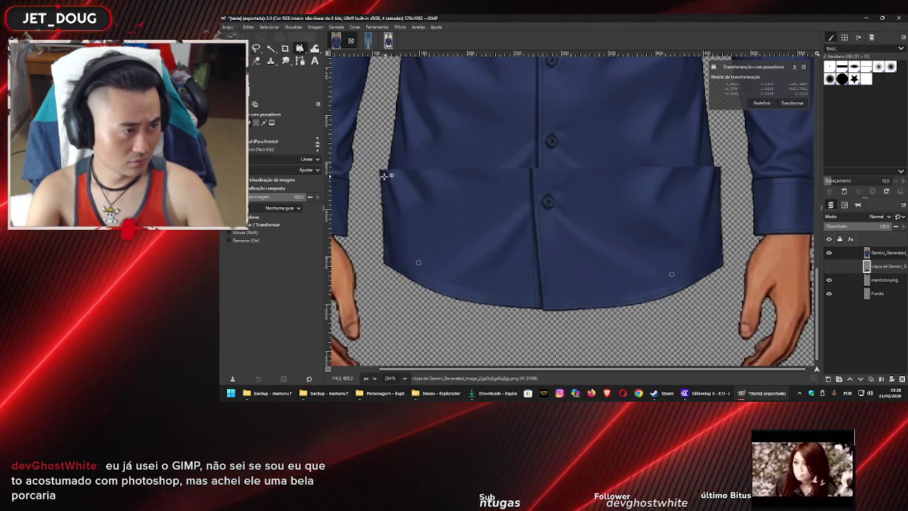
pyautogui.moveTo(373, 177); pyautogui.dragTo(377, 173)
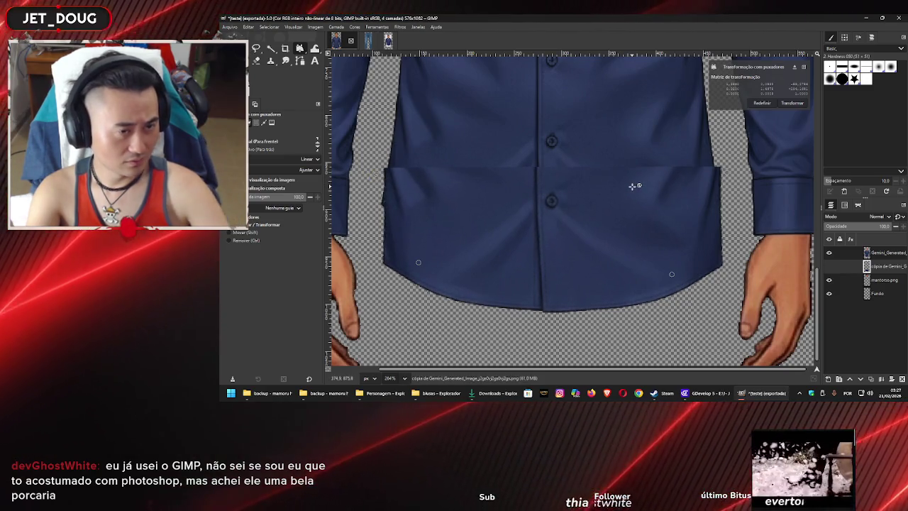
pyautogui.click(790, 102)
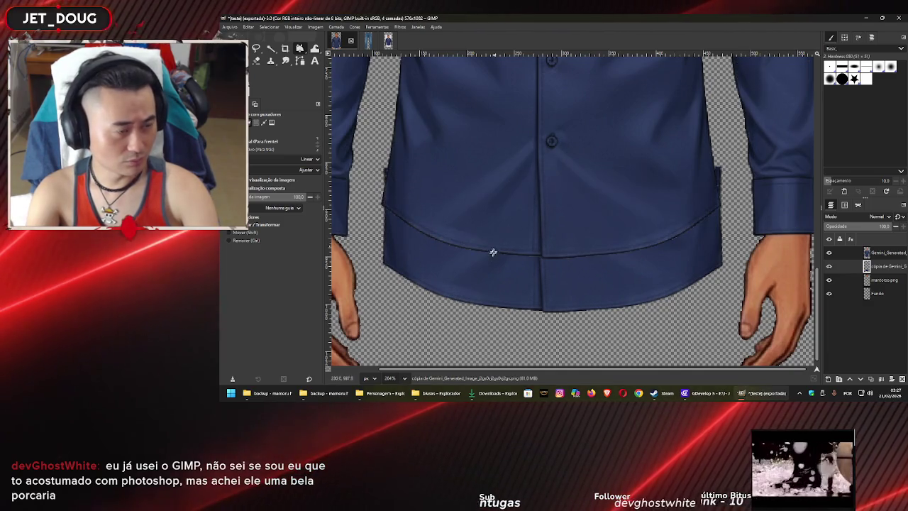
# Draw a rectangular selection around the figure with intersect mode
pyautogui.press('m')
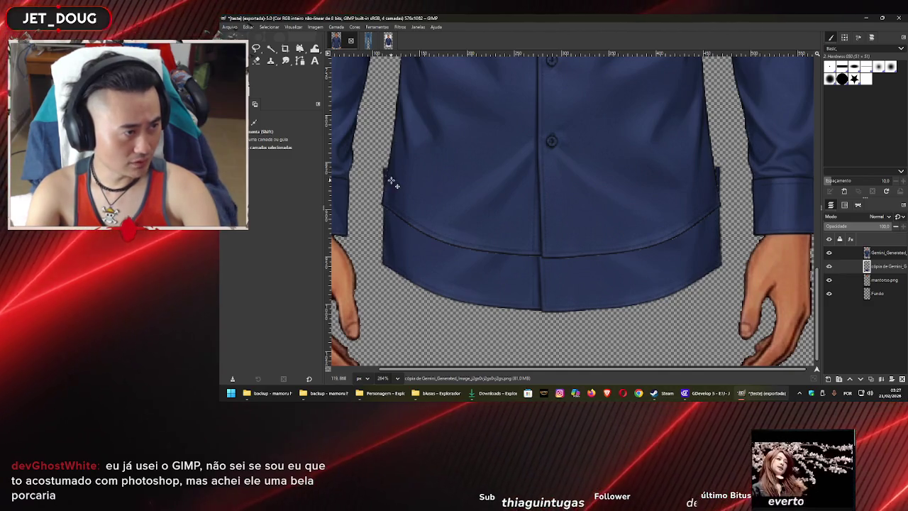
pyautogui.scroll(-3, 587, 292)
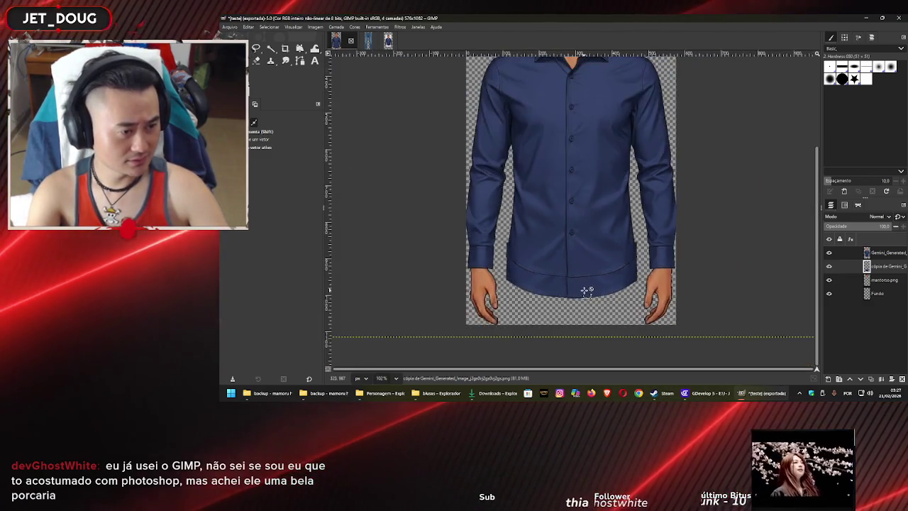
pyautogui.scroll(-2, 588, 270)
pyautogui.press('r')
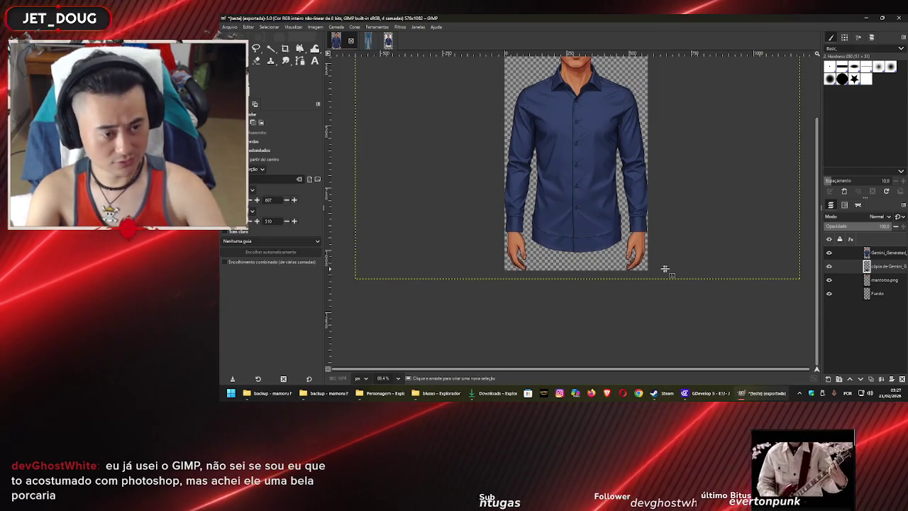
pyautogui.moveTo(712, 253); pyautogui.dragTo(396, 371)
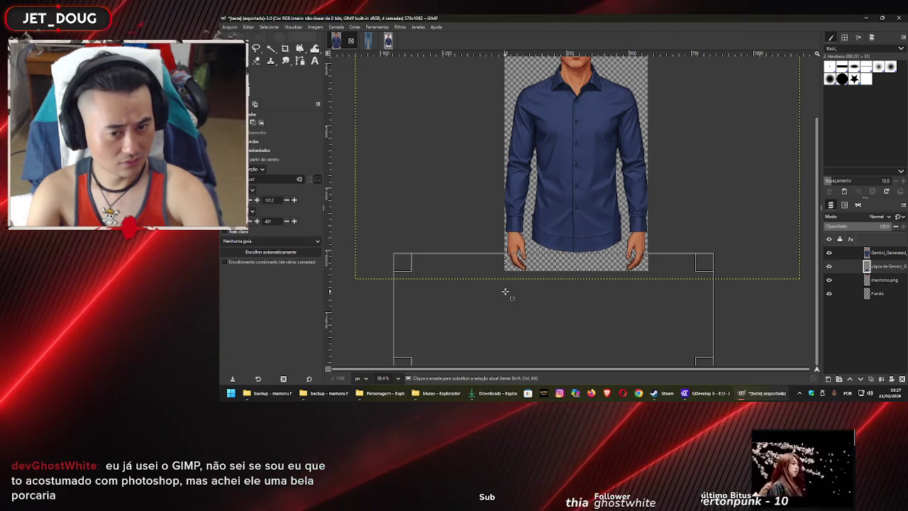
pyautogui.hotkey('ctrl', 'shift')
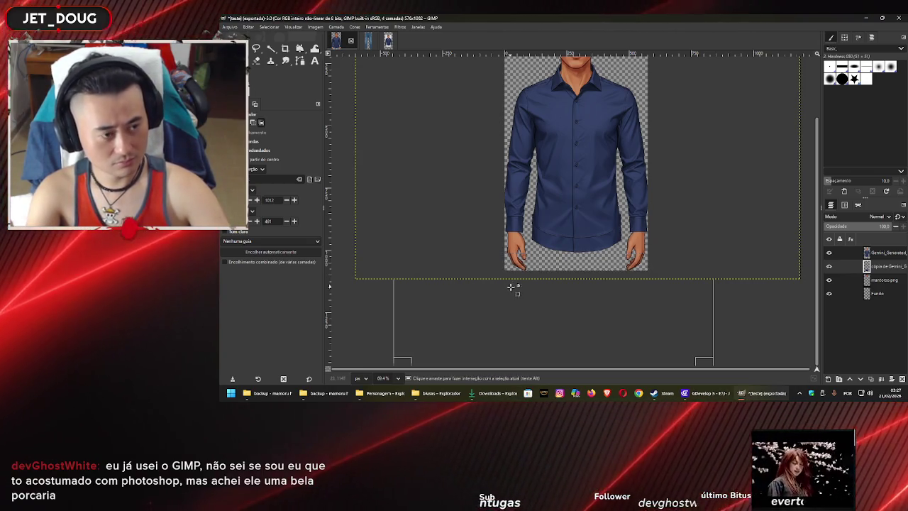
# Zoom in close on the left hem and make the top Gemini layer active
pyautogui.keyDown('ctrl'); pyautogui.scroll(3, 590, 223); pyautogui.keyUp('ctrl')
pyautogui.keyDown('ctrl'); pyautogui.scroll(3, 588, 220); pyautogui.keyUp('ctrl')
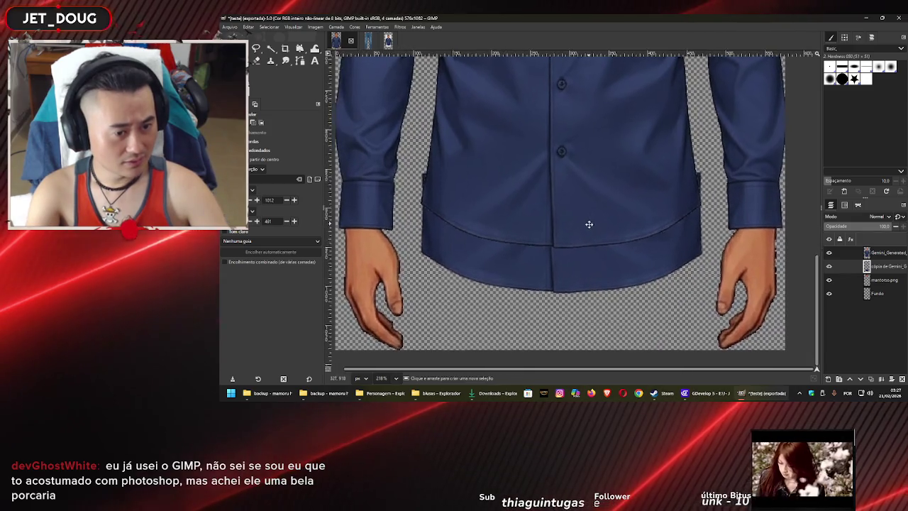
pyautogui.keyDown('ctrl'); pyautogui.scroll(2, 587, 215); pyautogui.keyUp('ctrl')
pyautogui.keyDown('ctrl'); pyautogui.scroll(2, 417, 210); pyautogui.keyUp('ctrl')
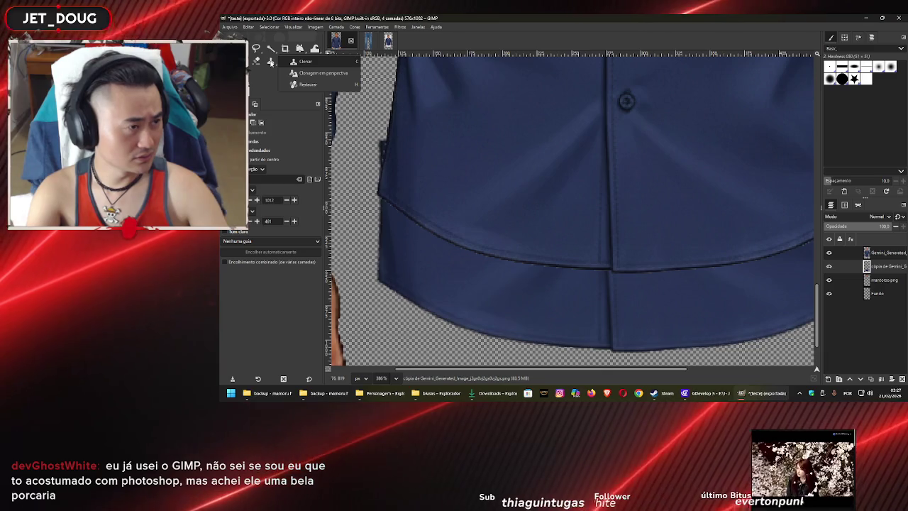
pyautogui.click(883, 253)
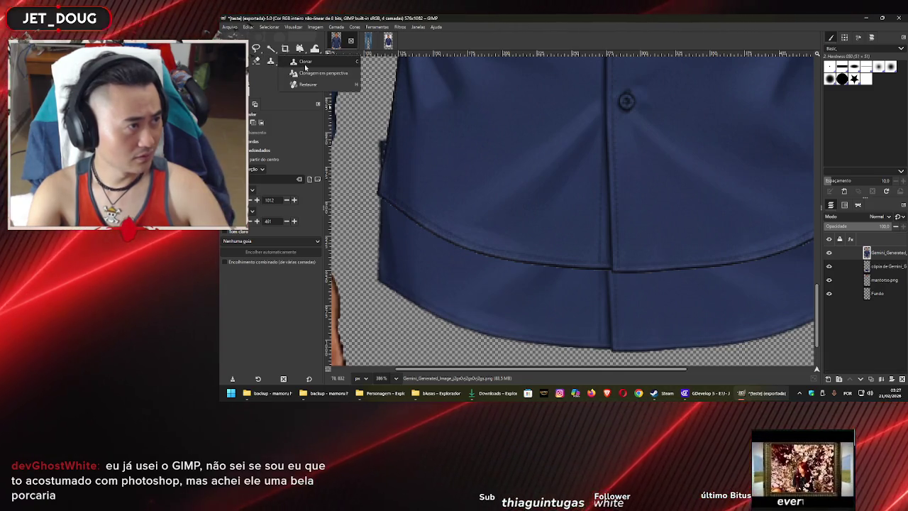
# Try Perspective Clone with Pressure Size paint dynamics enabled
pyautogui.press('c')
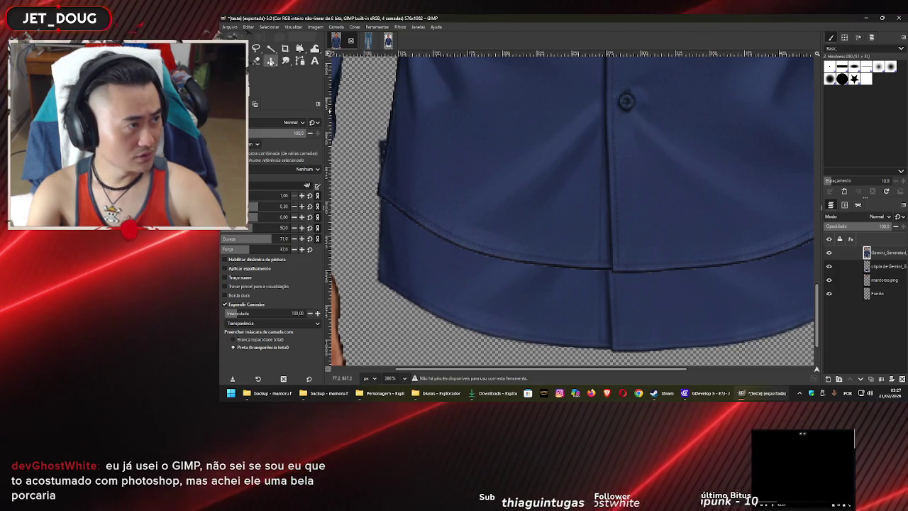
pyautogui.click(312, 73)
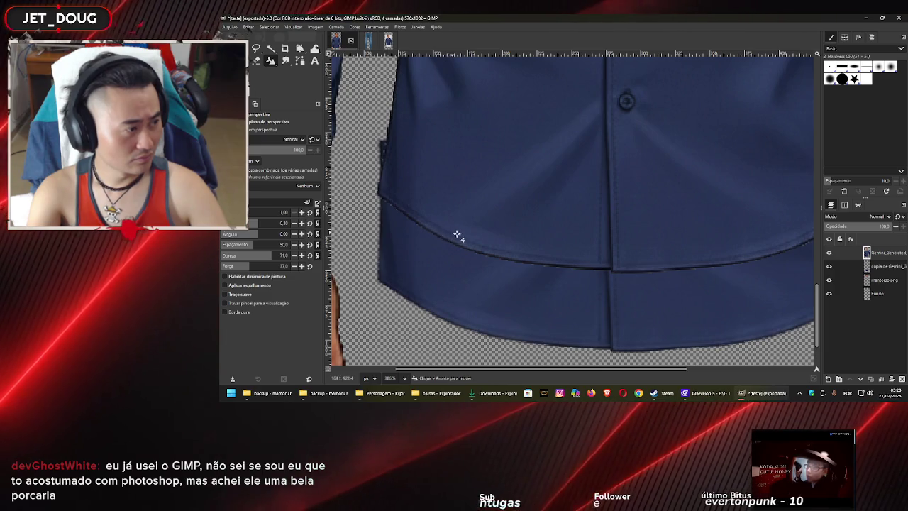
pyautogui.click(234, 277)
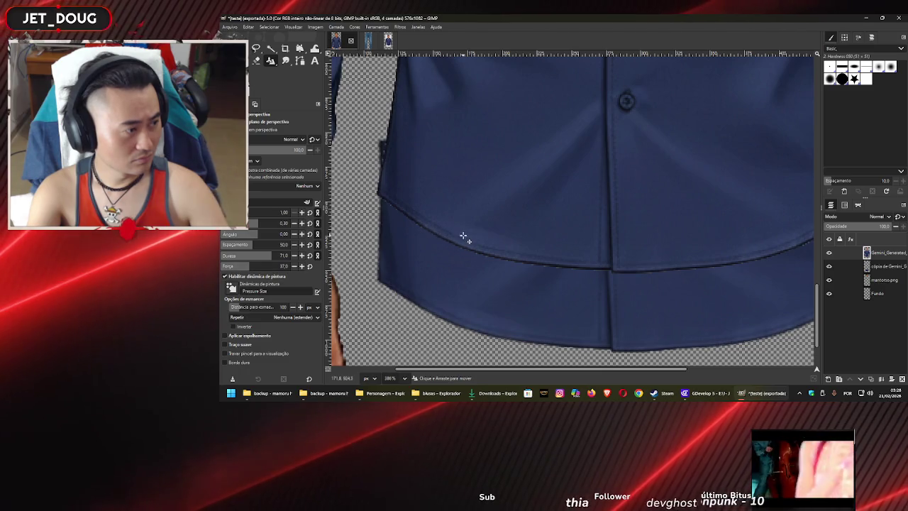
pyautogui.click(232, 287)
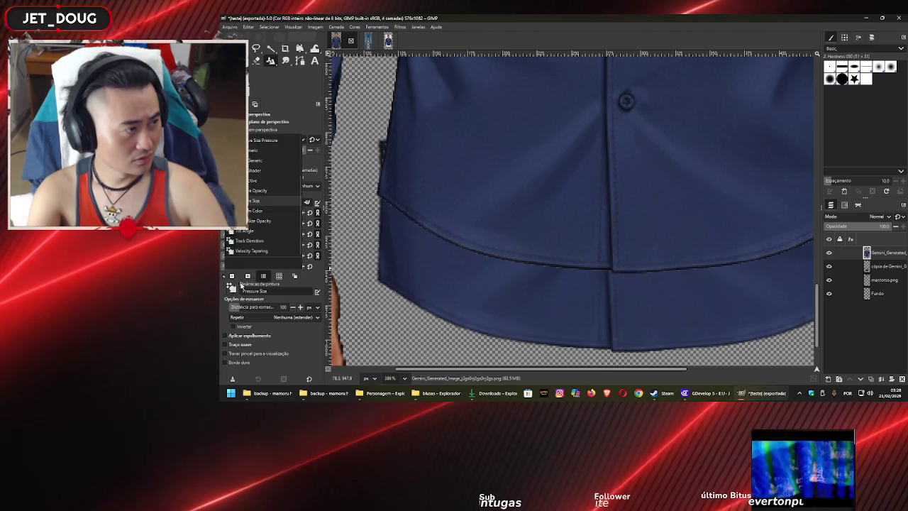
pyautogui.click(241, 284)
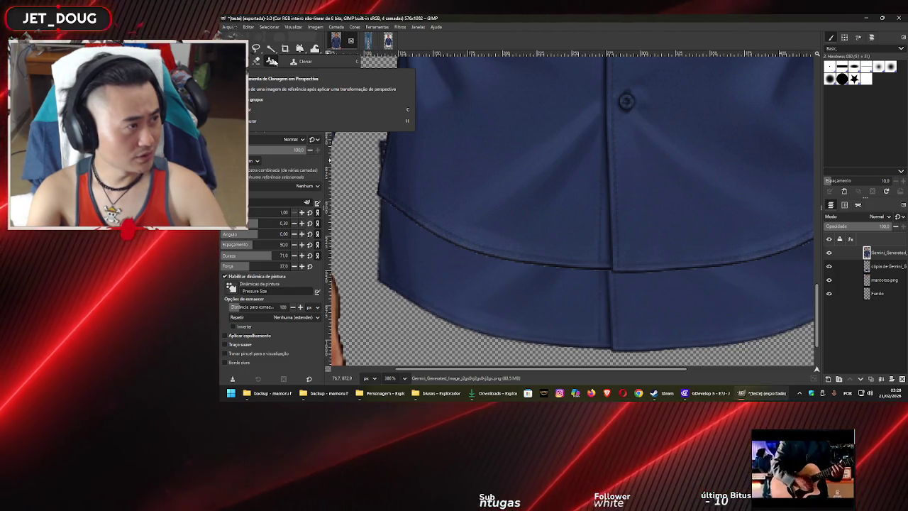
# Reselect Perspective Clone with paint dynamics off and jitter at 0.20
pyautogui.click(271, 61)
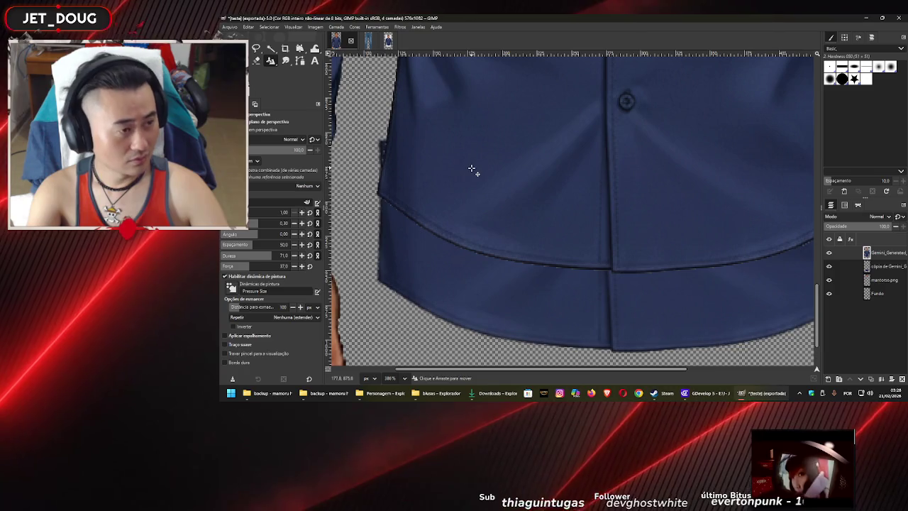
pyautogui.press('c')
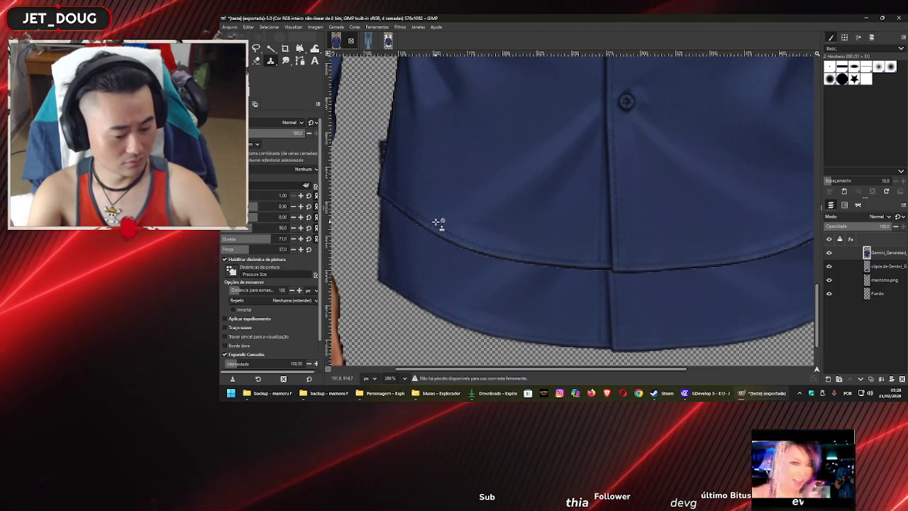
pyautogui.press('h')
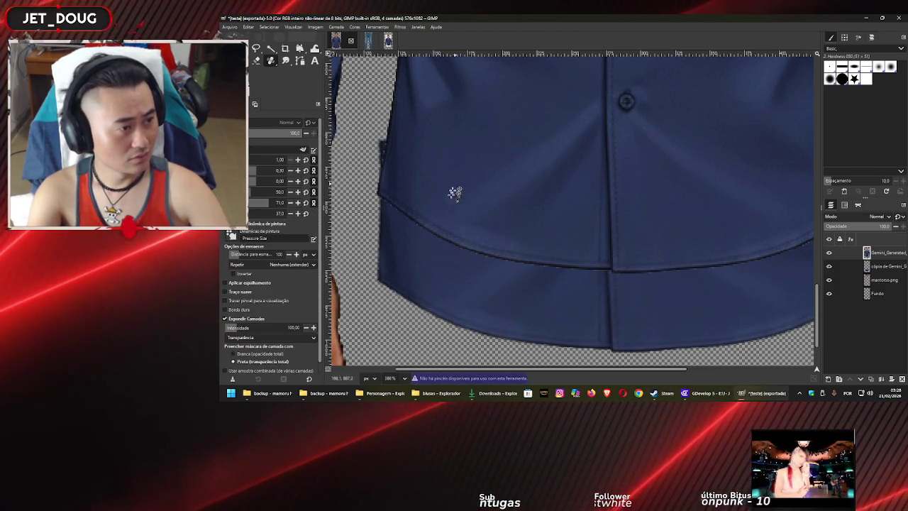
pyautogui.press('c')
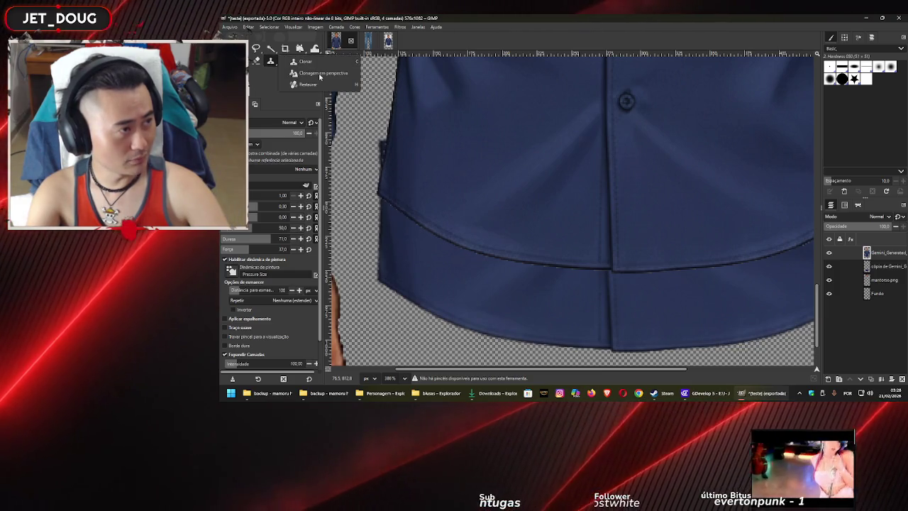
pyautogui.click(320, 75)
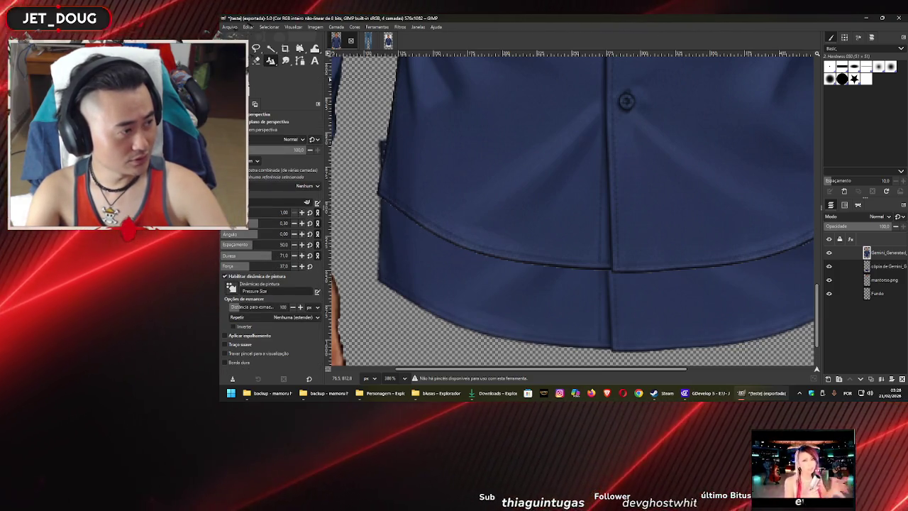
pyautogui.click(230, 278)
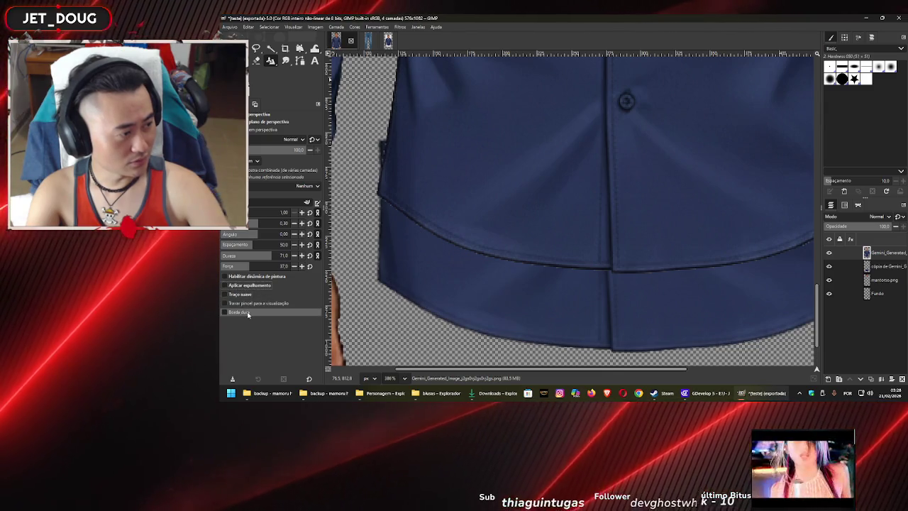
pyautogui.click(251, 286)
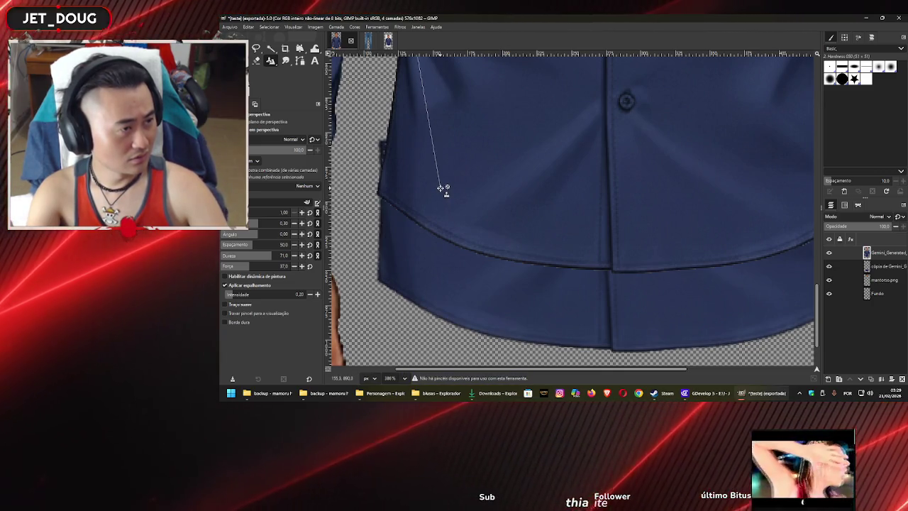
# Zoom out to inspect the whole navy shirt
pyautogui.scroll(-2, 441, 188)
pyautogui.scroll(-2, 441, 191)
pyautogui.scroll(-1, 442, 198)
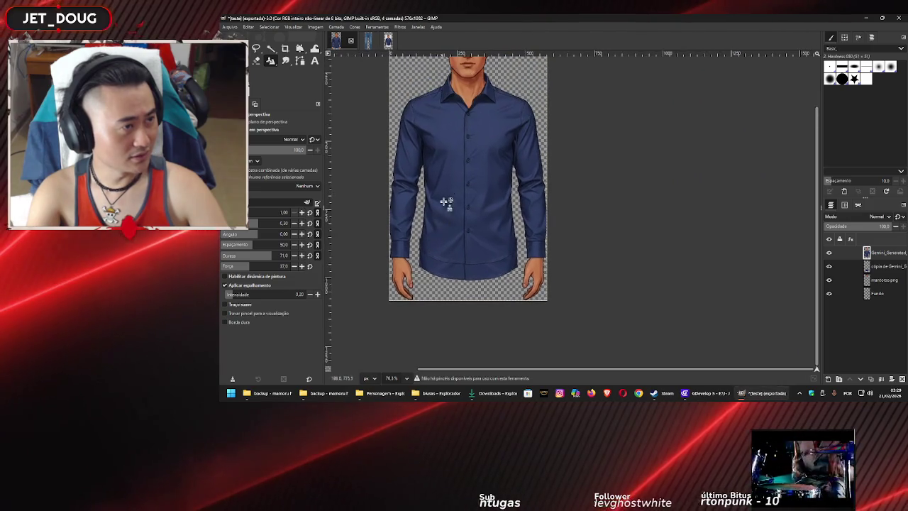
pyautogui.scroll(1, 430, 213)
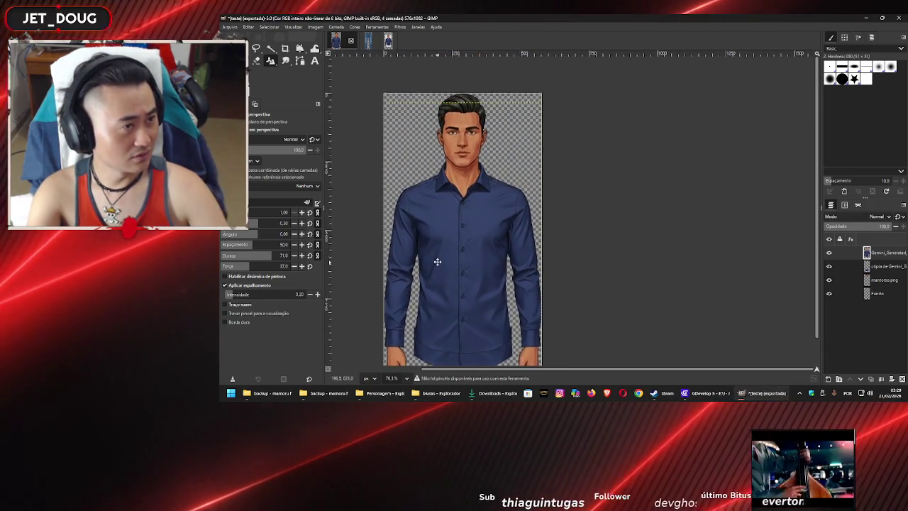
pyautogui.scroll(-1, 443, 200)
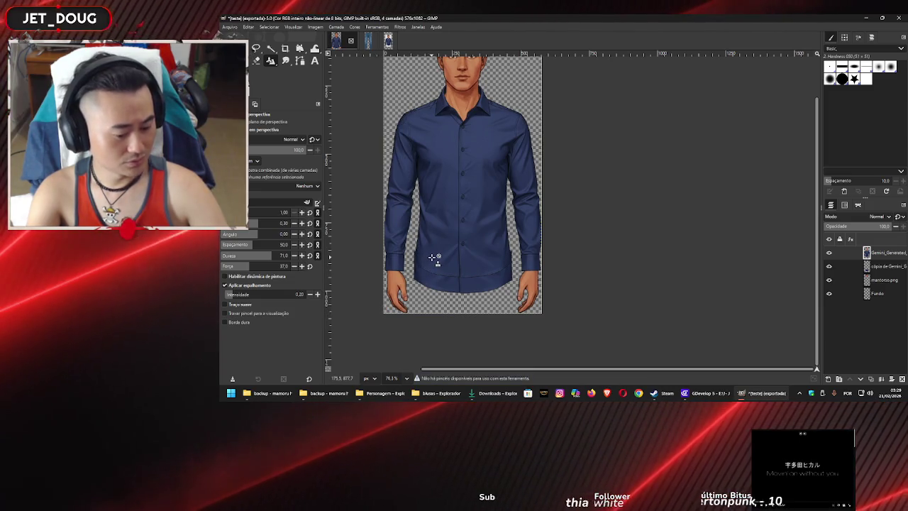
# Switch to the Clone tool and zoom to about 319% on the lower hem
pyautogui.press('c')
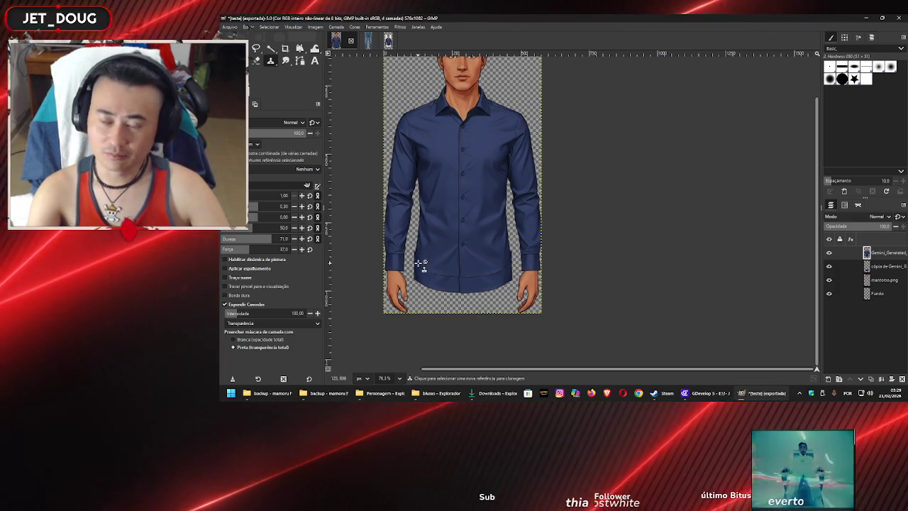
pyautogui.scroll(3, 424, 259)
pyautogui.scroll(2, 422, 266)
pyautogui.scroll(1, 421, 270)
pyautogui.scroll(1, 422, 274)
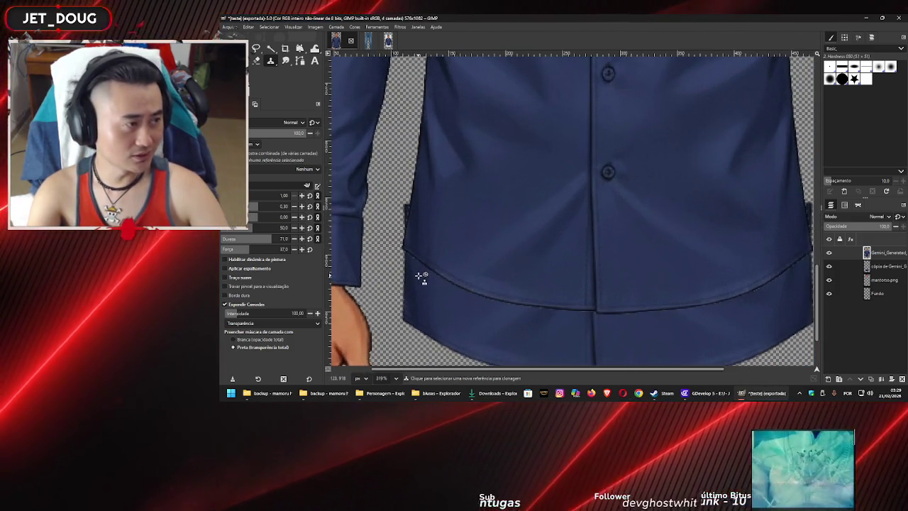
pyautogui.scroll(1, 419, 238)
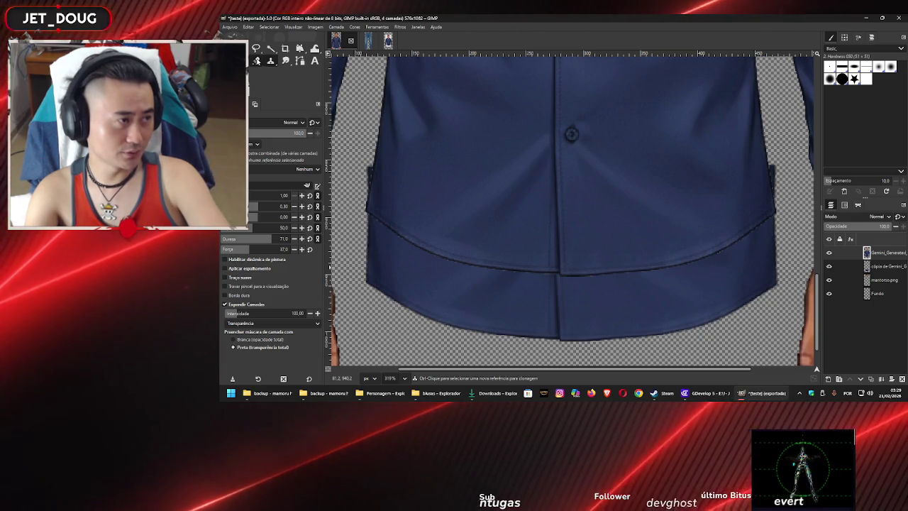
# Cycle through the eraser, smudge, clone and paintbrush tools to arrive at the Airbrush
pyautogui.hotkey('shift', 'e')
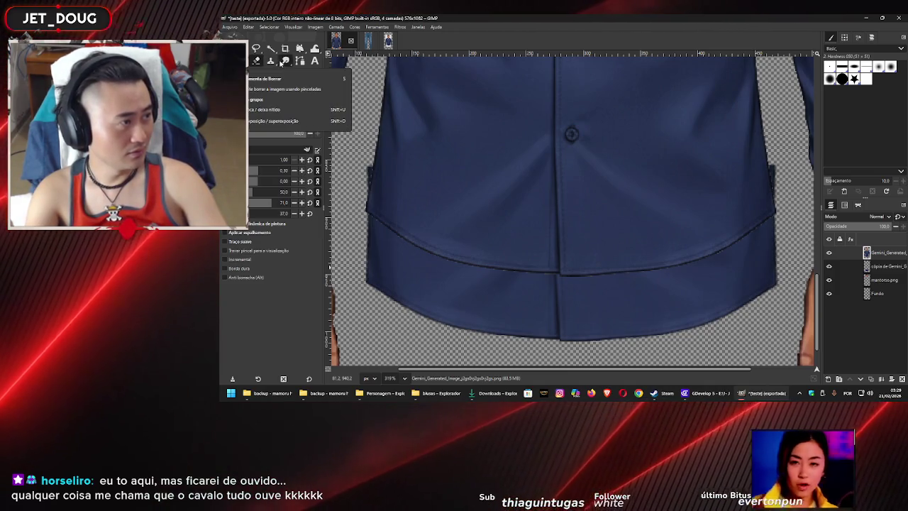
pyautogui.click(283, 62)
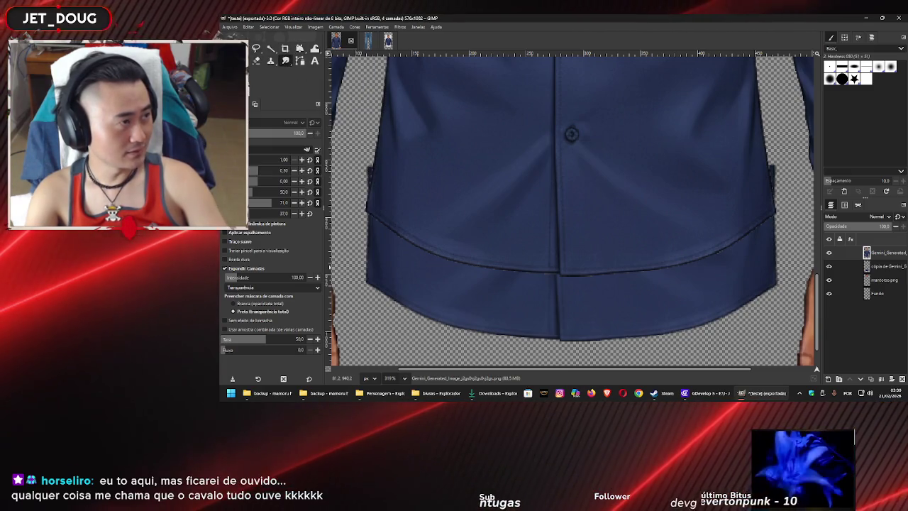
pyautogui.click(272, 62)
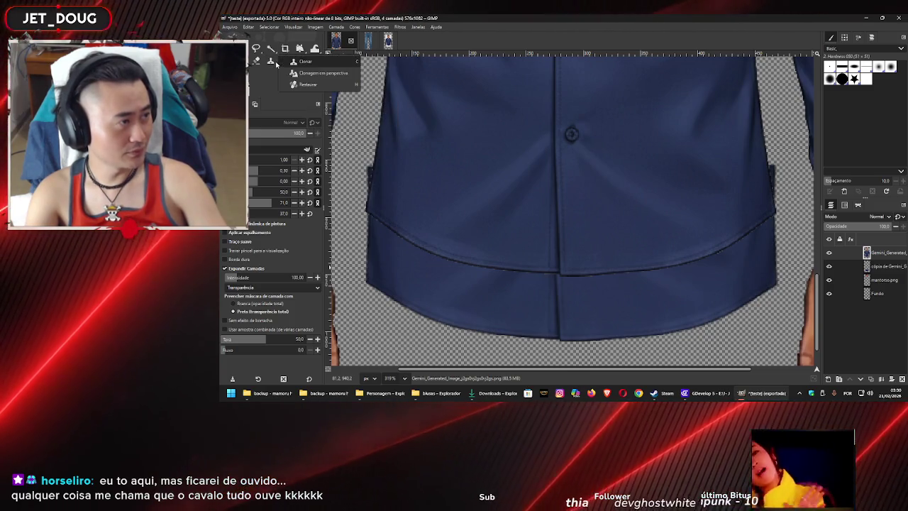
pyautogui.click(296, 61)
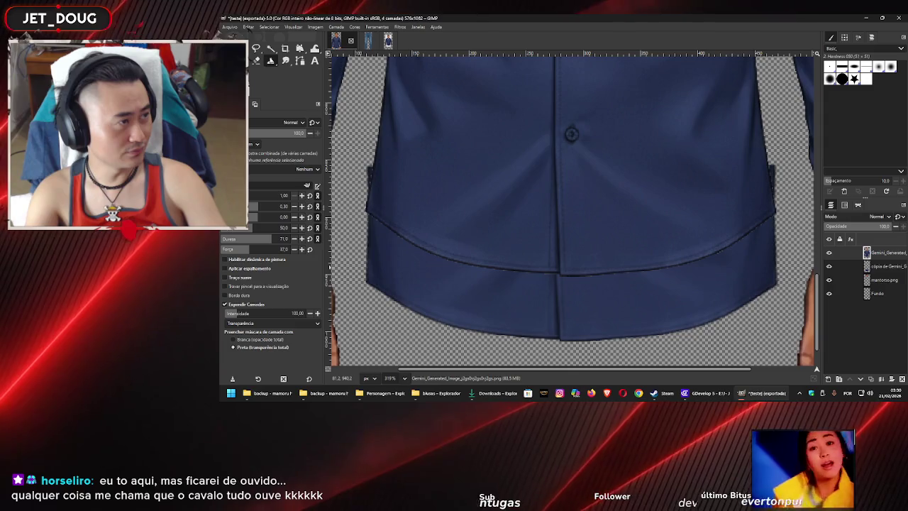
pyautogui.click(271, 62)
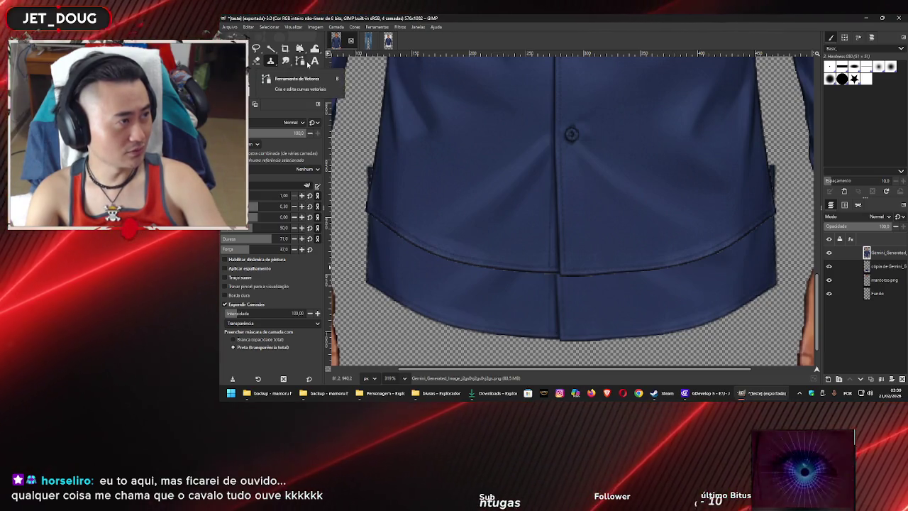
pyautogui.moveTo(270, 60)
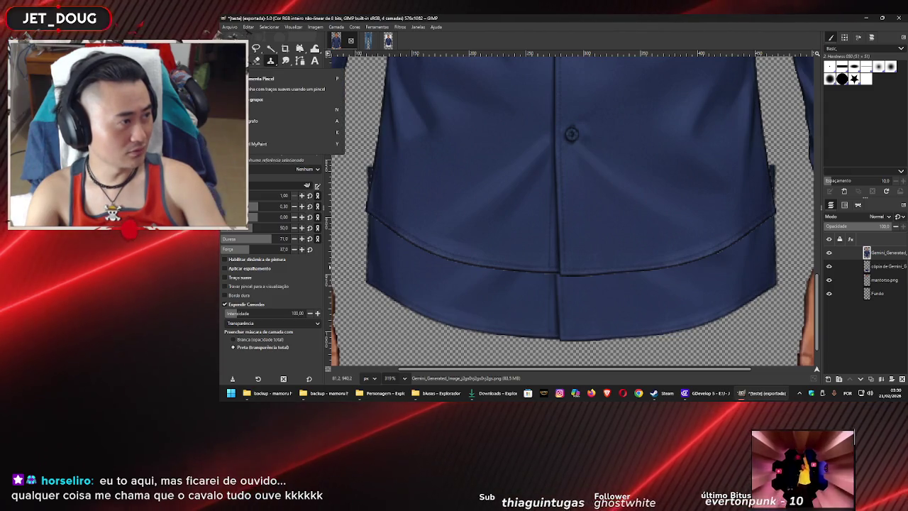
pyautogui.click(284, 120)
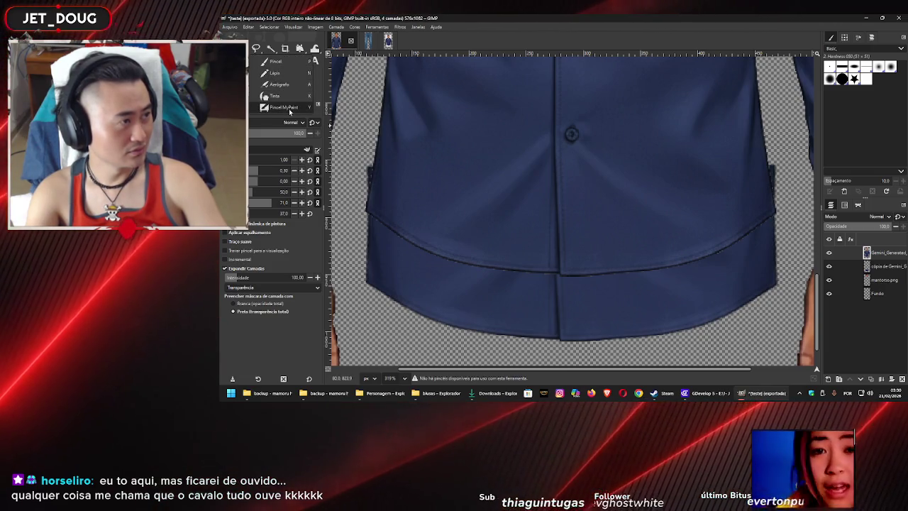
pyautogui.click(287, 63)
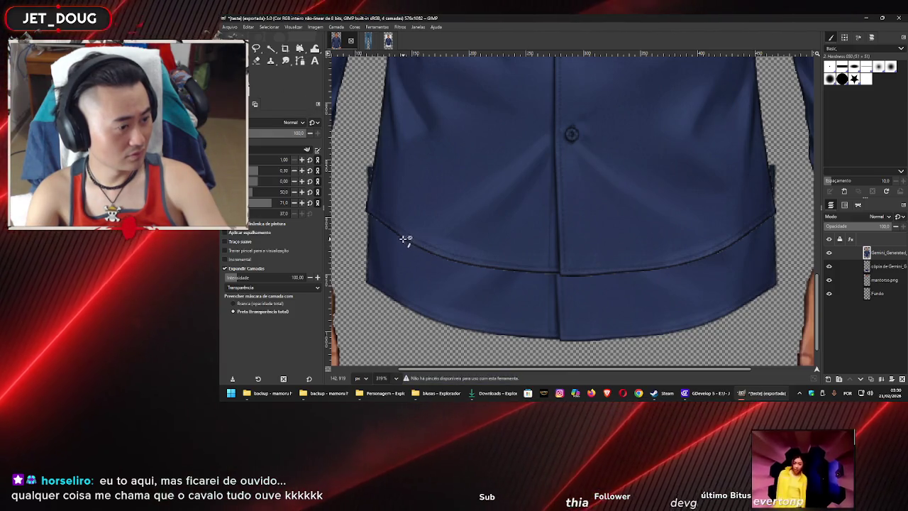
pyautogui.scroll(1, 404, 239)
pyautogui.scroll(1, 403, 234)
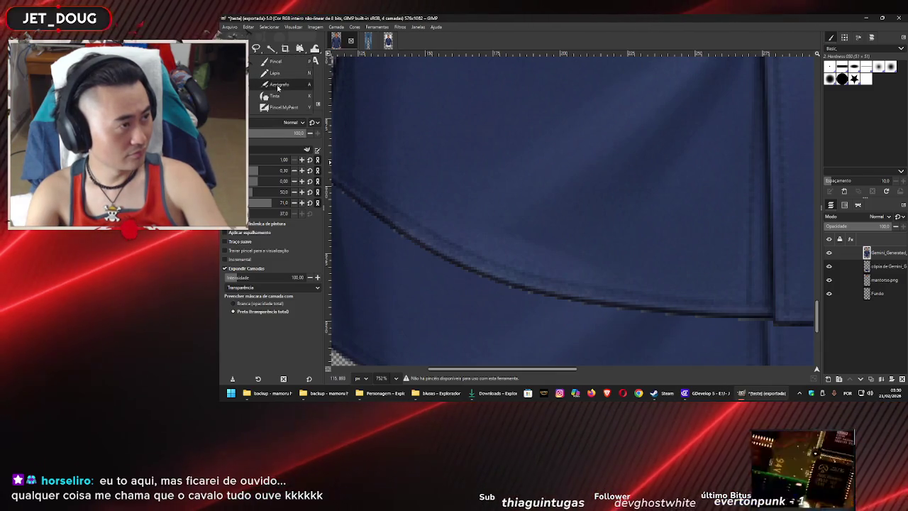
pyautogui.click(278, 85)
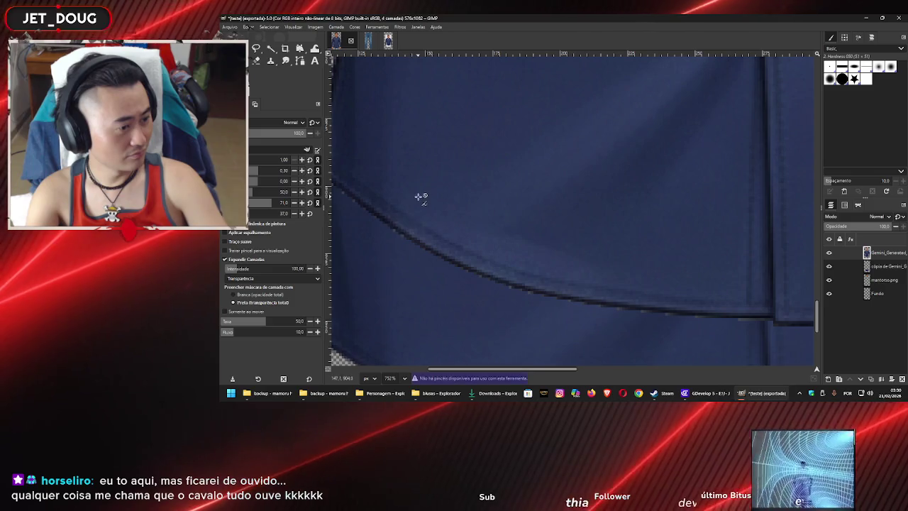
# Test an airbrush dab on the shirt hem, then undo the stray see-through face patch
pyautogui.scroll(-1, 413, 220)
pyautogui.scroll(-2, 414, 216)
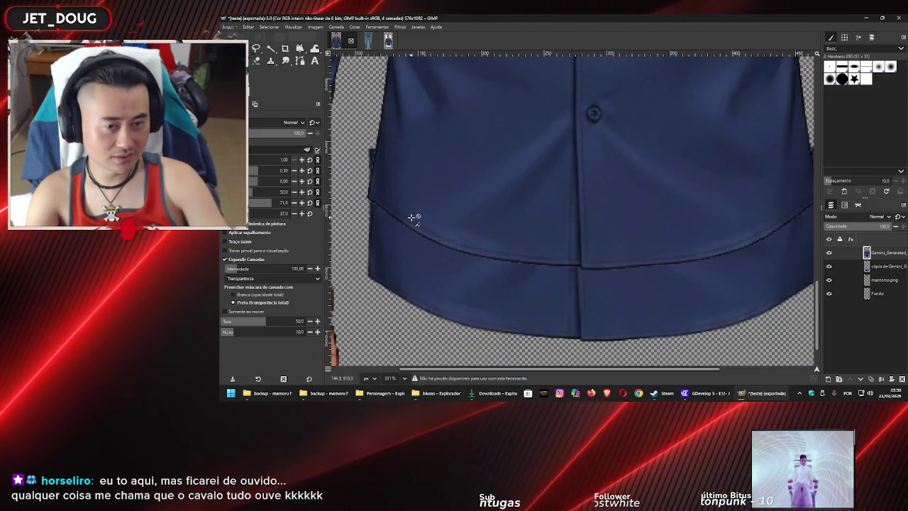
pyautogui.scroll(1, 425, 212)
pyautogui.scroll(3, 439, 215)
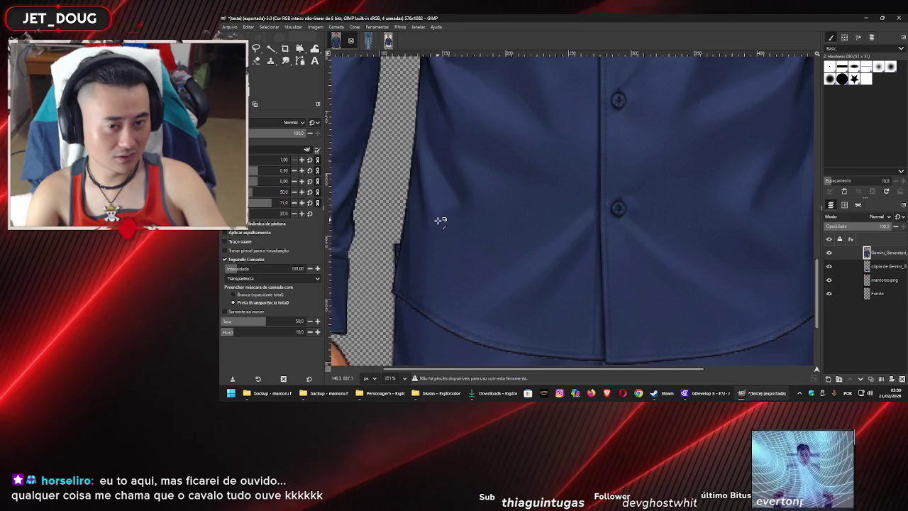
pyautogui.scroll(-1, 436, 217)
pyautogui.scroll(2, 433, 301)
pyautogui.scroll(2, 438, 290)
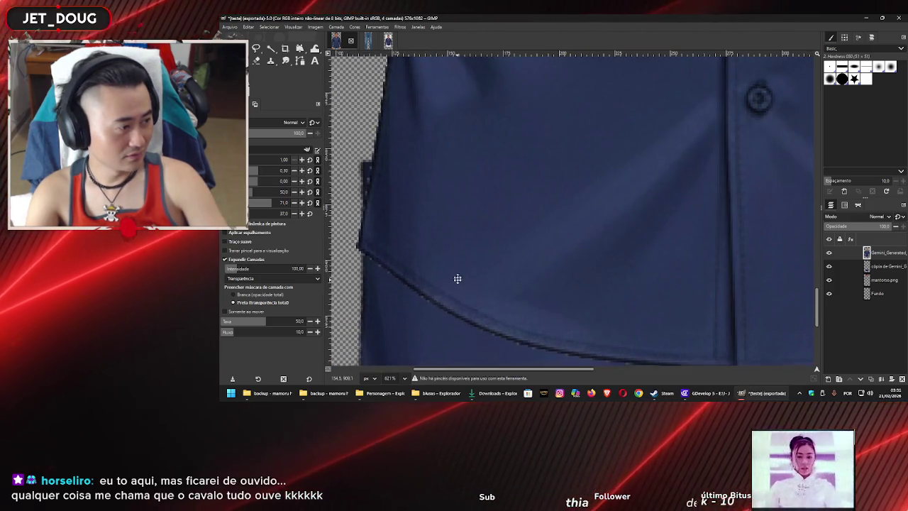
pyautogui.scroll(1, 458, 279)
pyautogui.scroll(2, 456, 239)
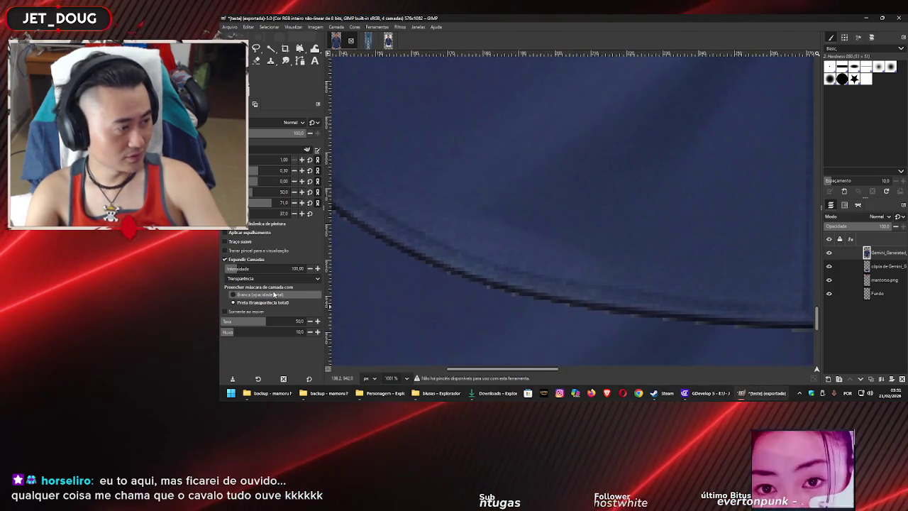
pyautogui.click(403, 247)
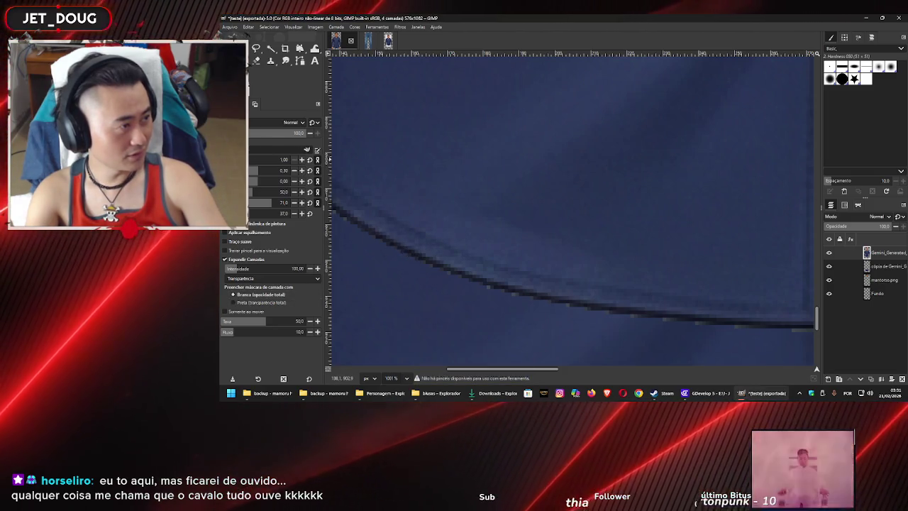
pyautogui.click(255, 150)
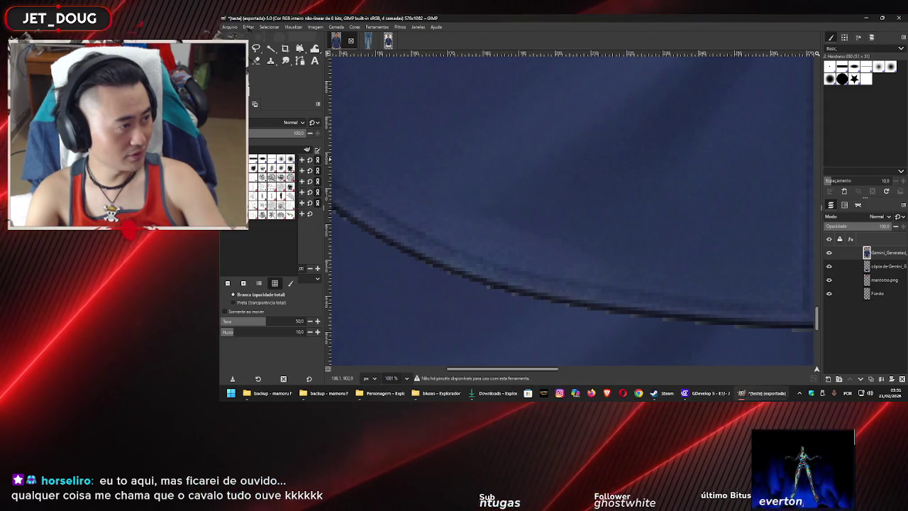
pyautogui.click(432, 247)
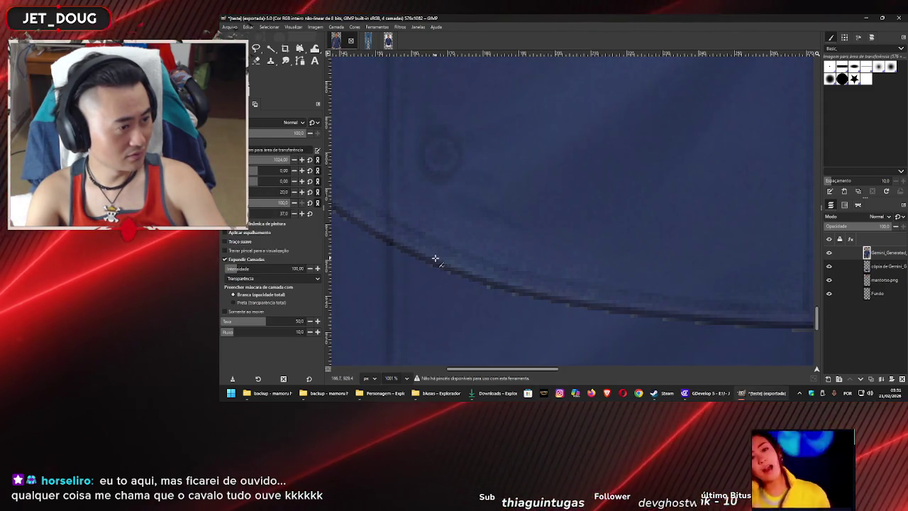
pyautogui.scroll(-2, 435, 259)
pyautogui.scroll(-2, 435, 258)
pyautogui.scroll(-2, 435, 259)
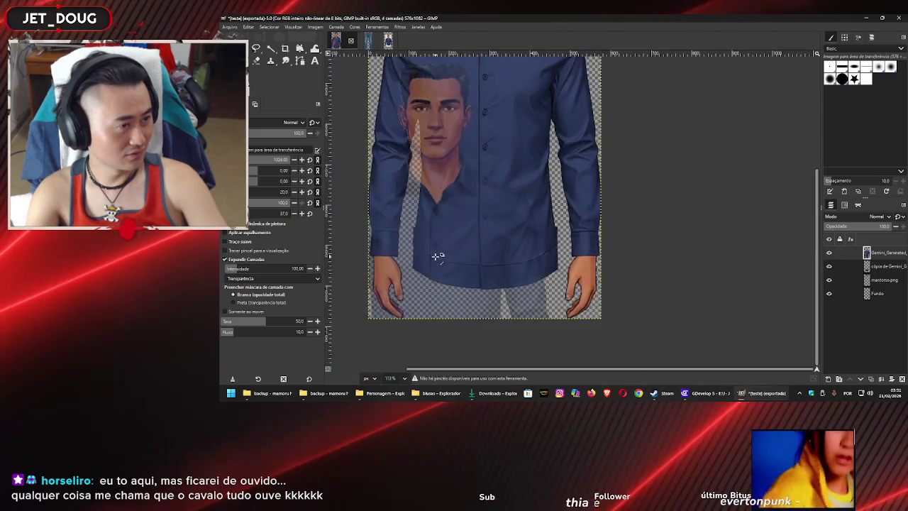
pyautogui.scroll(-1, 434, 259)
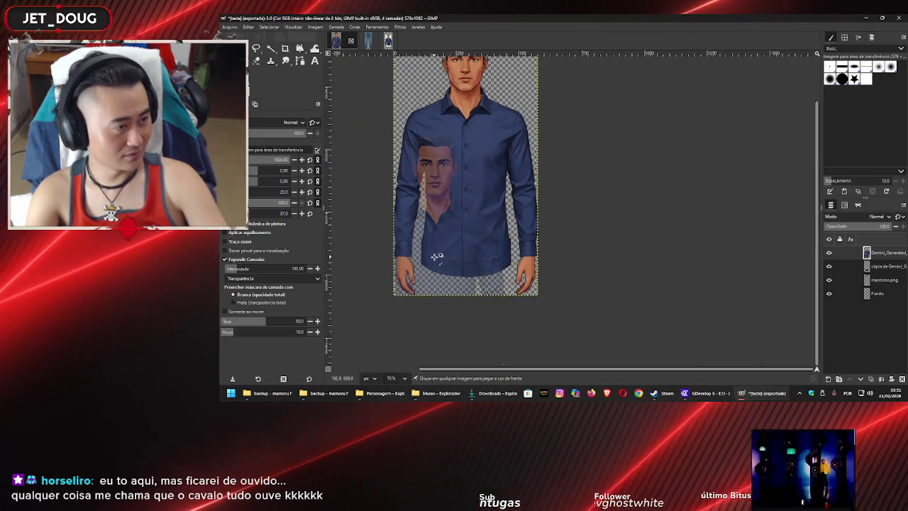
pyautogui.hotkey('ctrl', 'z')
# Choose the 1. Pixel (3×3) brush in the Airbrush tool options
pyautogui.scroll(2, 433, 257)
pyautogui.scroll(2, 433, 257)
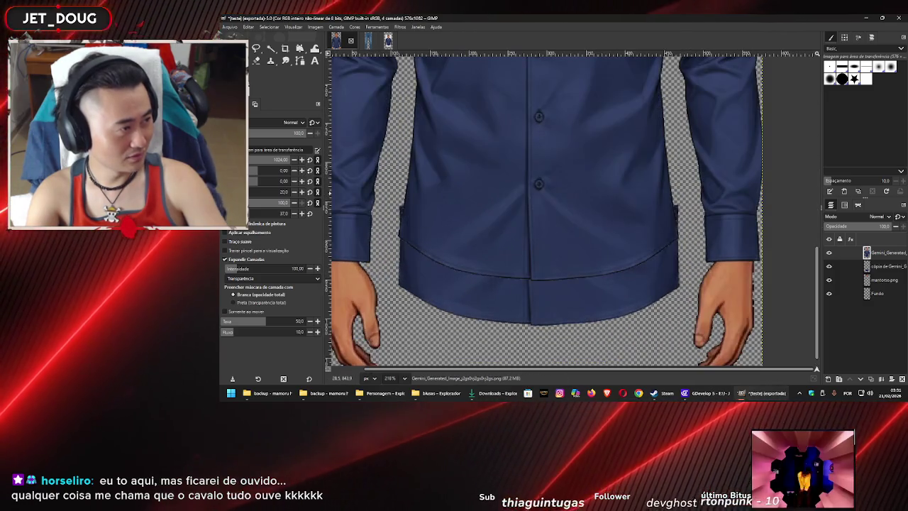
pyautogui.click(245, 149)
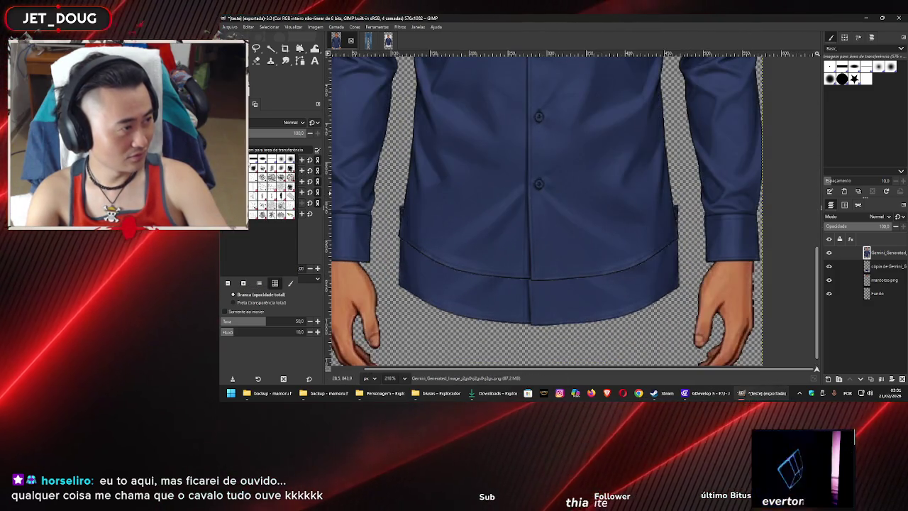
pyautogui.click(263, 159)
pyautogui.scroll(2, 416, 257)
pyautogui.scroll(2, 434, 249)
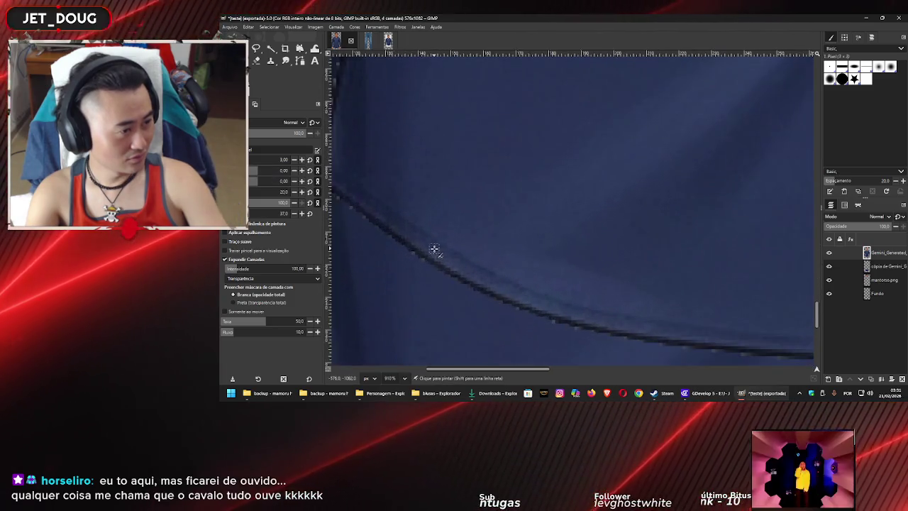
pyautogui.scroll(1, 434, 250)
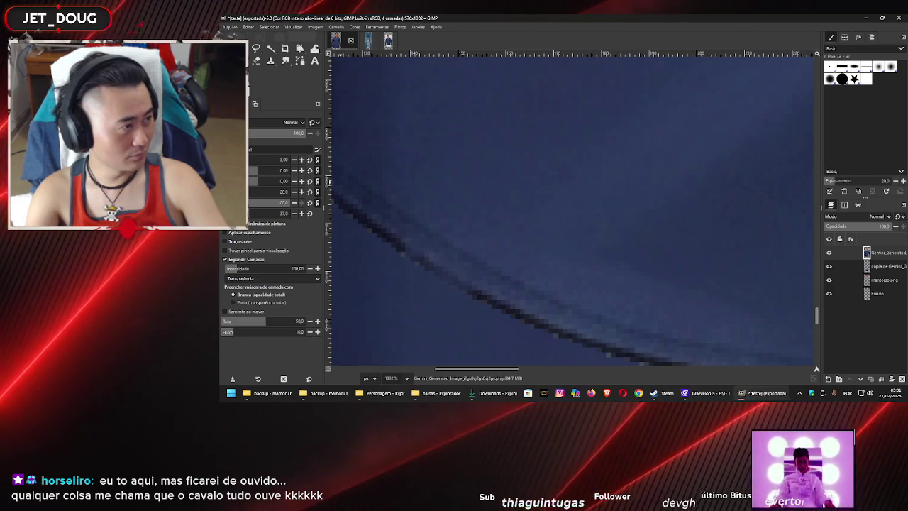
pyautogui.click(232, 150)
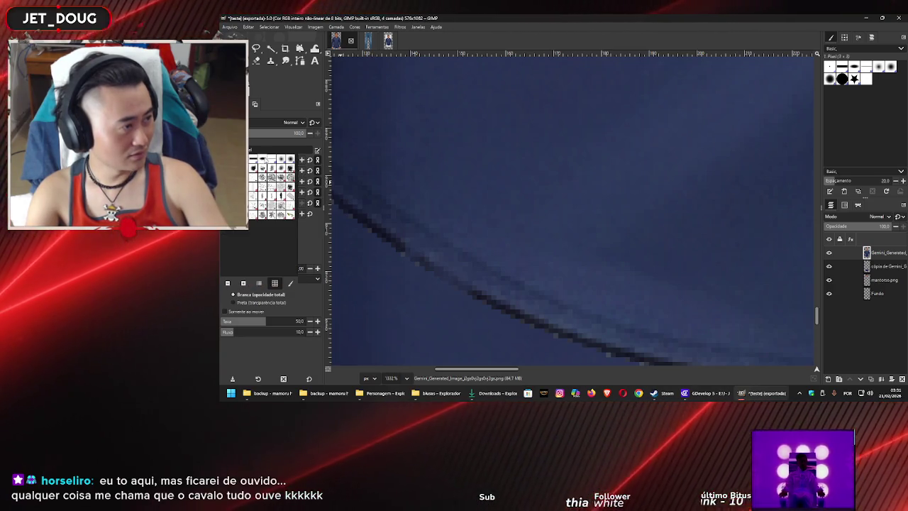
# Switch the airbrush to the 2. Hardness 025 brush at size 8
pyautogui.click(281, 161)
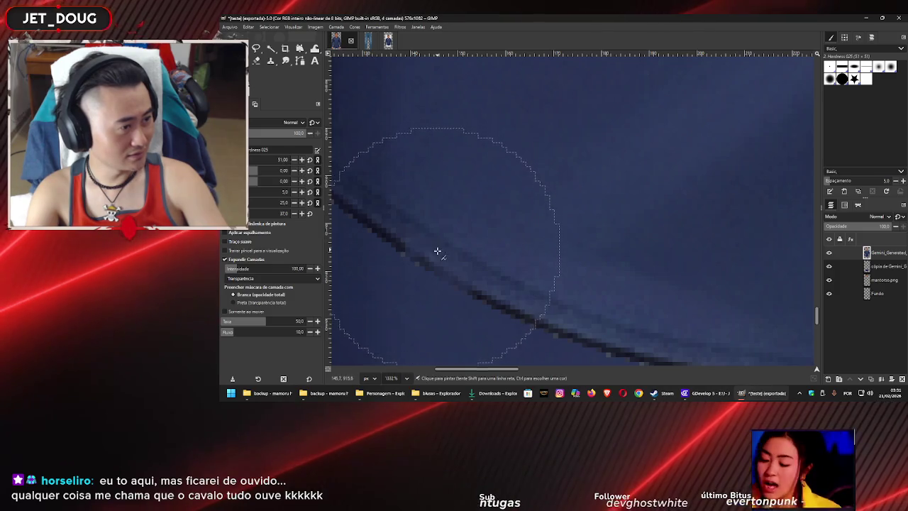
pyautogui.scroll(-5, 279, 159)
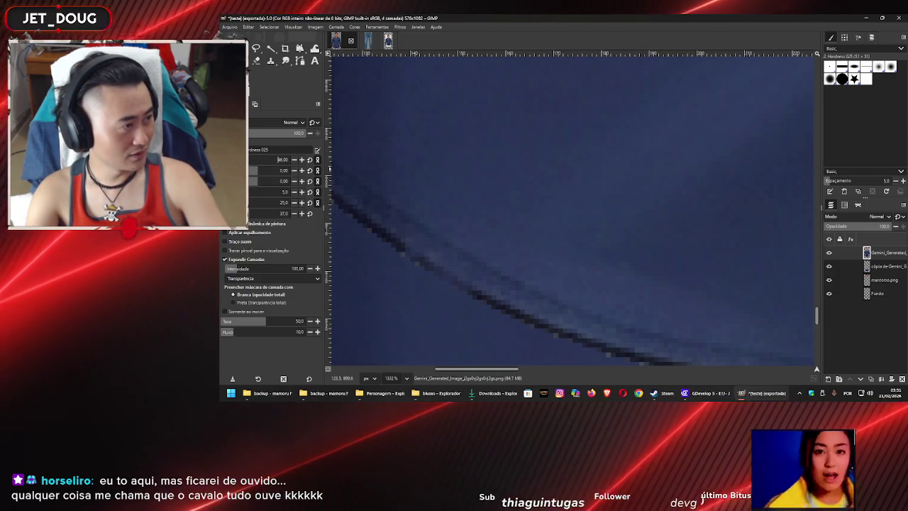
pyautogui.write('8')
pyautogui.press('Return')
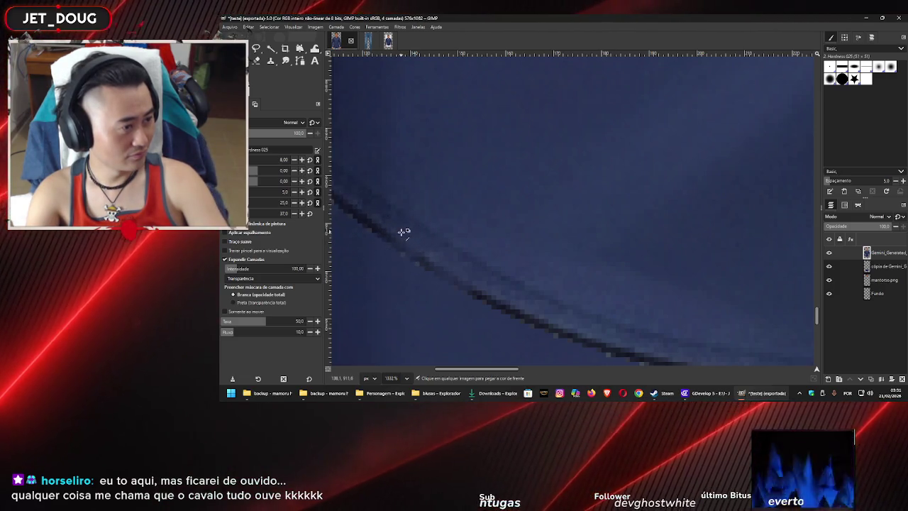
pyautogui.scroll(-5, 404, 233)
pyautogui.scroll(5, 429, 238)
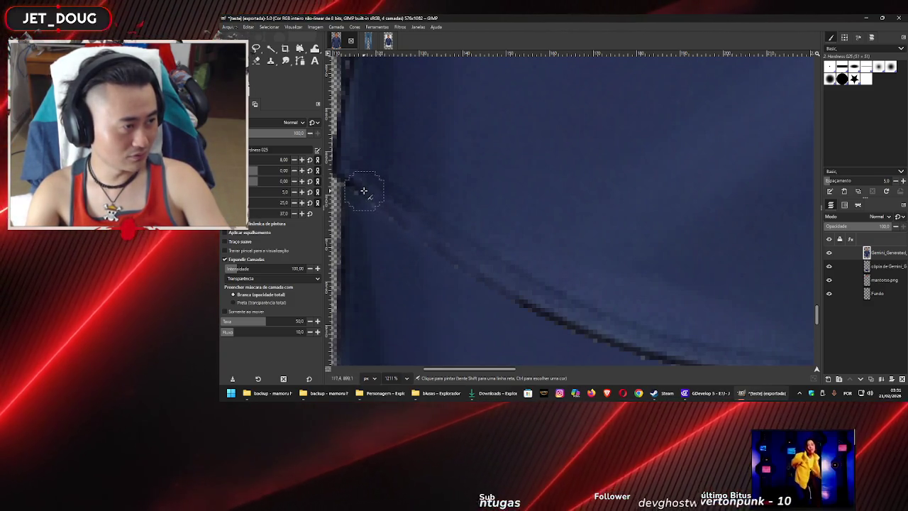
# Lay straight-line touch-up strokes along the navy shirt's doubled hem seam
pyautogui.moveTo(362, 187); pyautogui.dragTo(409, 200)
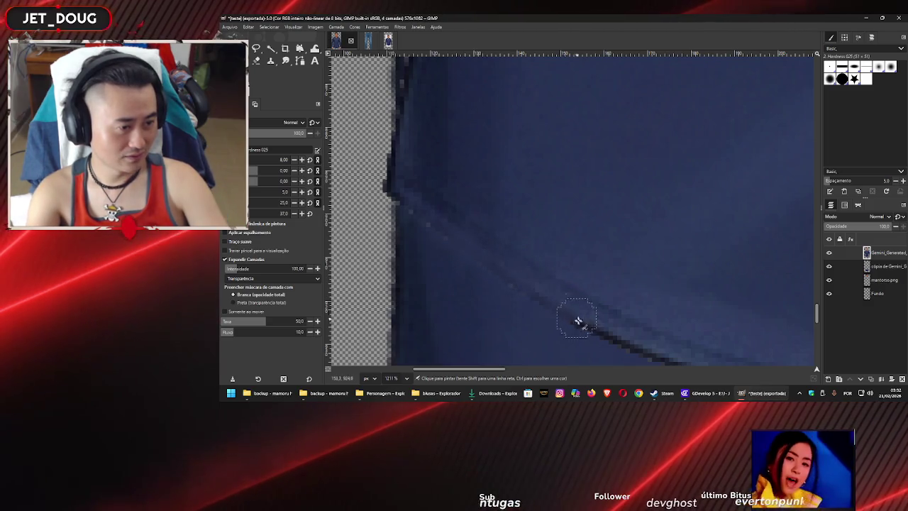
pyautogui.moveTo(601, 315); pyautogui.dragTo(466, 196)
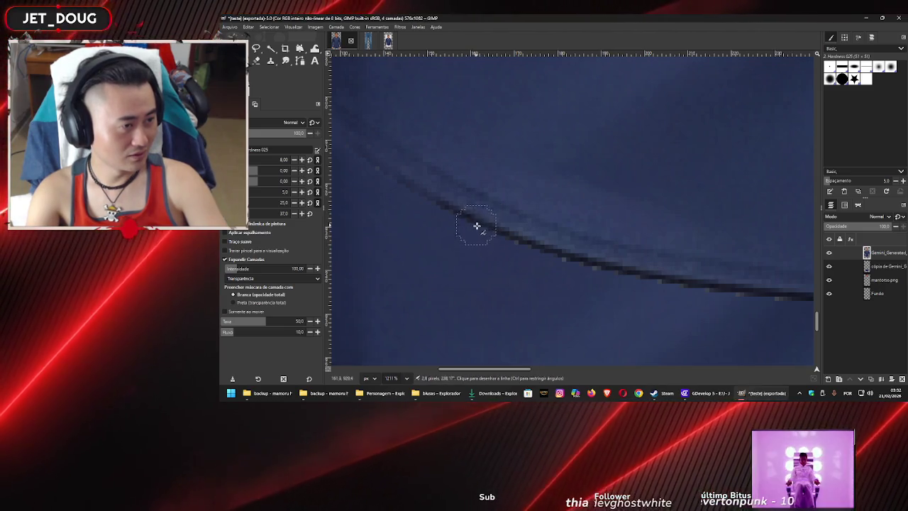
pyautogui.keyDown('shift'); pyautogui.click(405, 316); pyautogui.keyUp('shift')
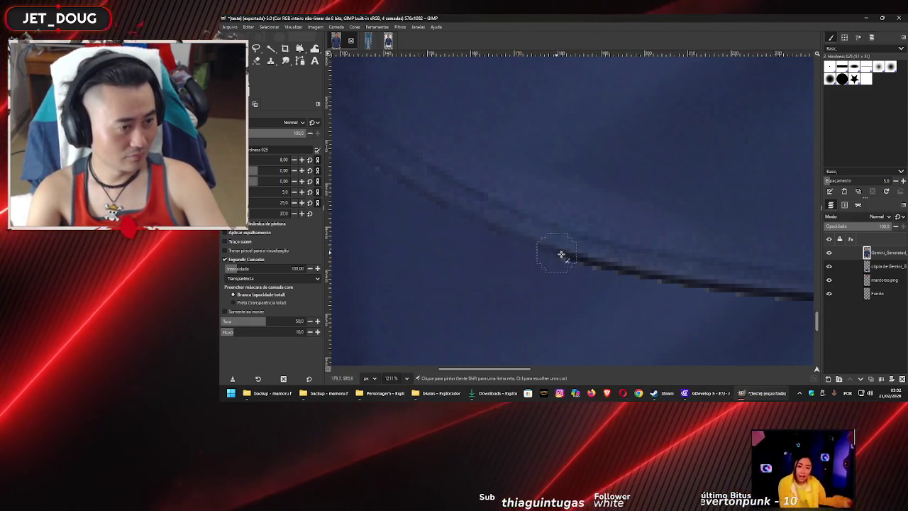
pyautogui.moveTo(598, 253); pyautogui.dragTo(455, 206)
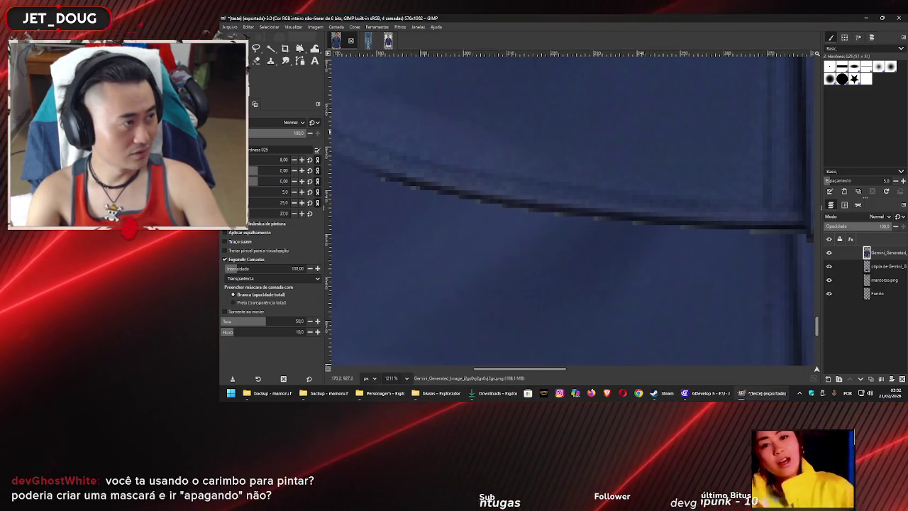
# Paint over the dark seam line and its left end with the Paintbrush
pyautogui.click(315, 61)
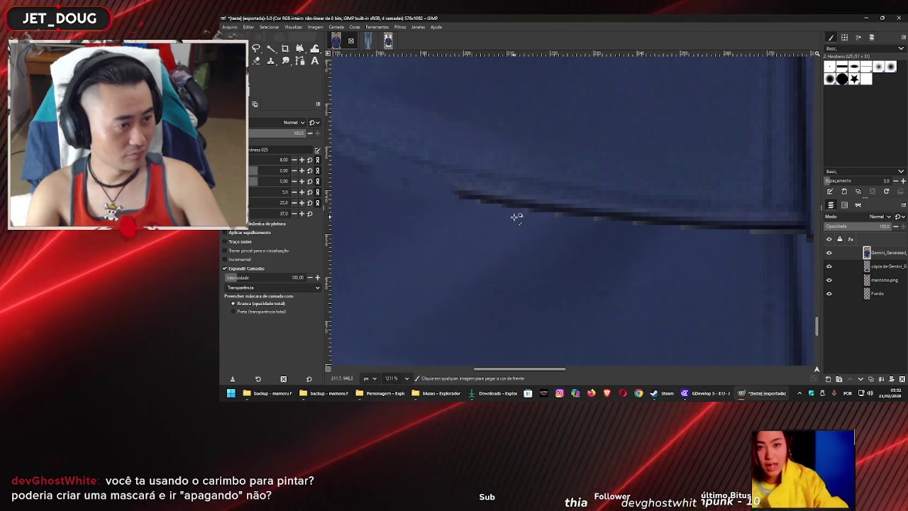
pyautogui.moveTo(529, 206)
pyautogui.mouseDown()
pyautogui.moveTo(494, 202)
pyautogui.moveTo(509, 213)
pyautogui.mouseUp()
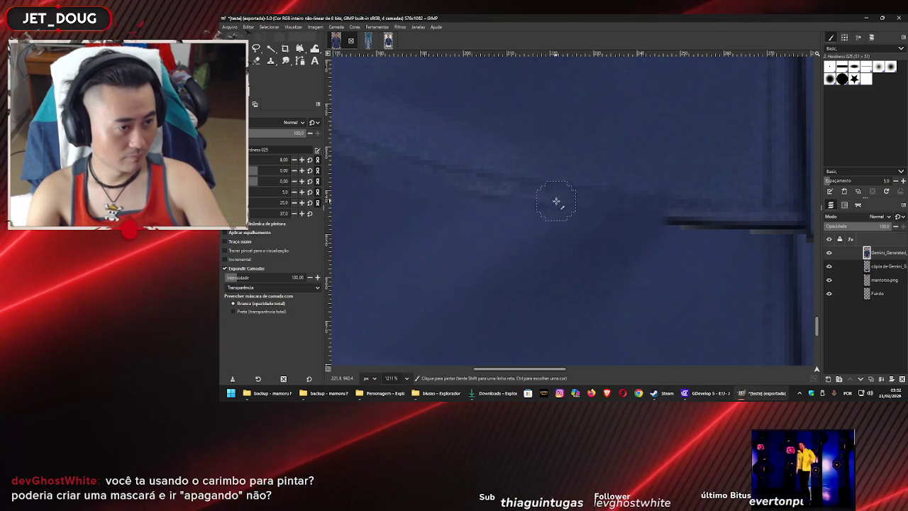
pyautogui.scroll(-3, 557, 205)
pyautogui.scroll(3, 594, 144)
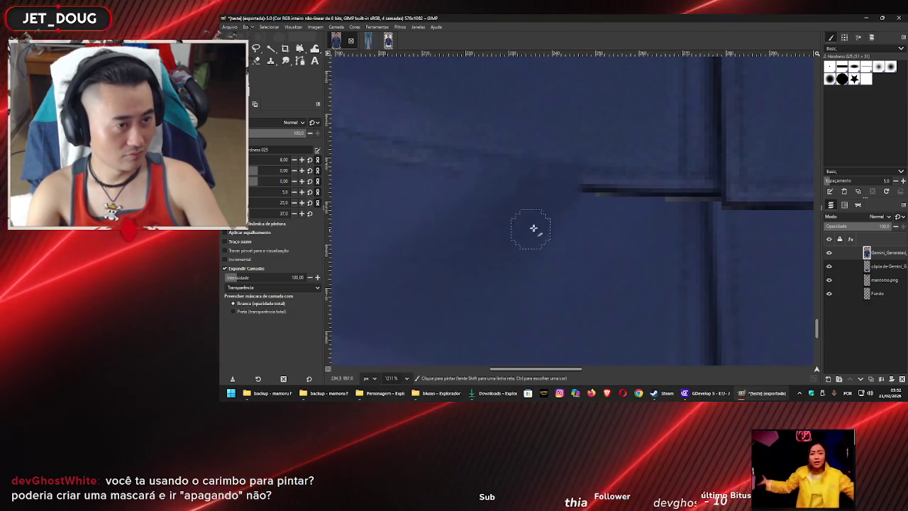
pyautogui.moveTo(580, 207)
pyautogui.mouseDown()
pyautogui.moveTo(588, 197)
pyautogui.moveTo(616, 208)
pyautogui.mouseUp()
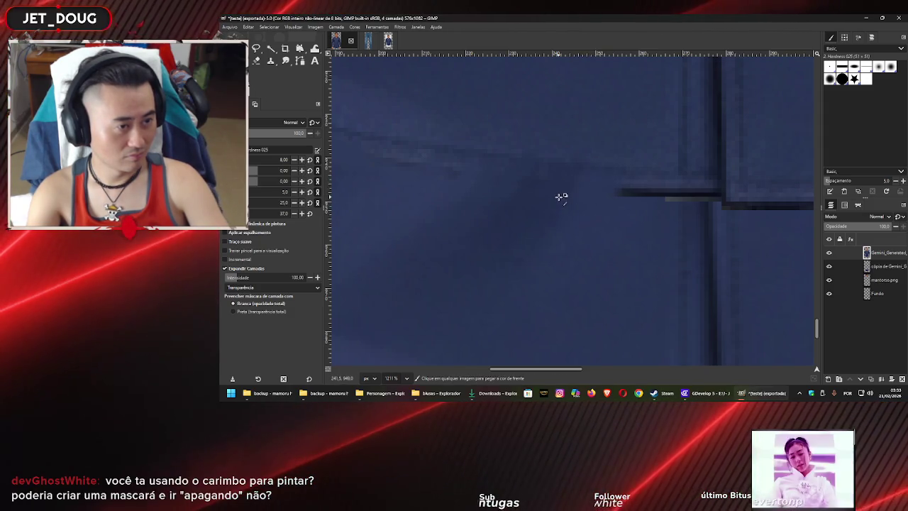
# Ctrl-pick the navy colour from the shirt and pan across the lower front
pyautogui.press('ctrl')
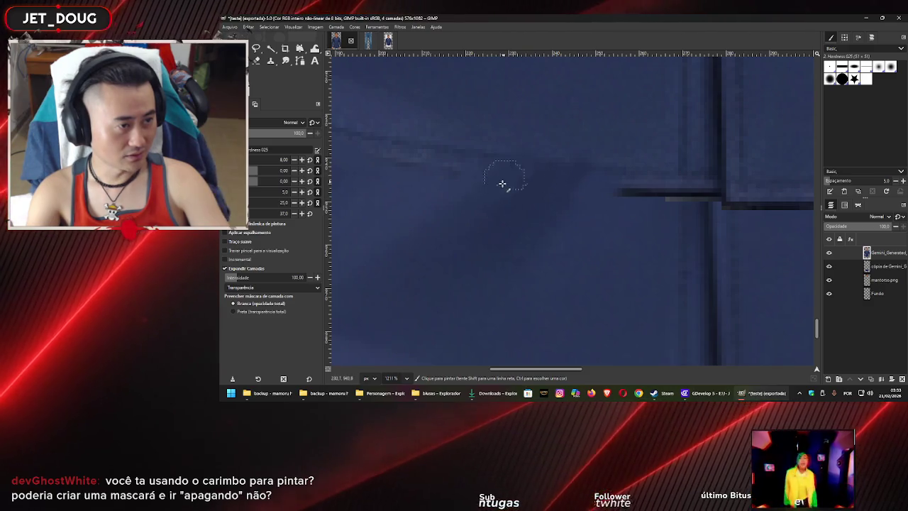
pyautogui.scroll(1, 518, 178)
pyautogui.hscroll(-3, 519, 178)
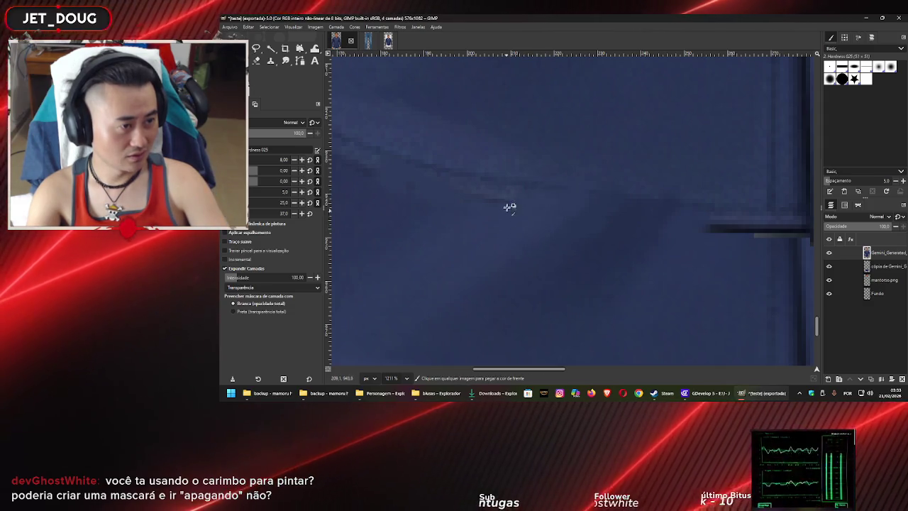
pyautogui.hscroll(-3, 498, 192)
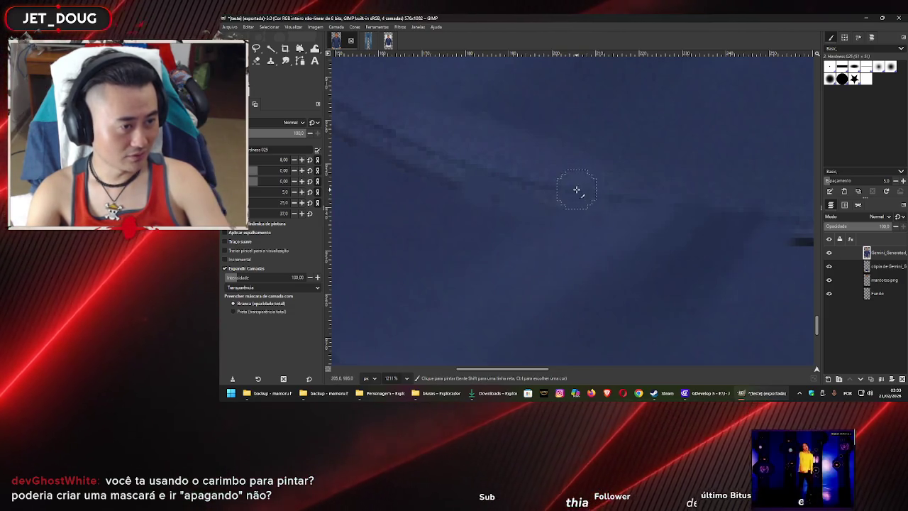
pyautogui.hscroll(-2, 587, 221)
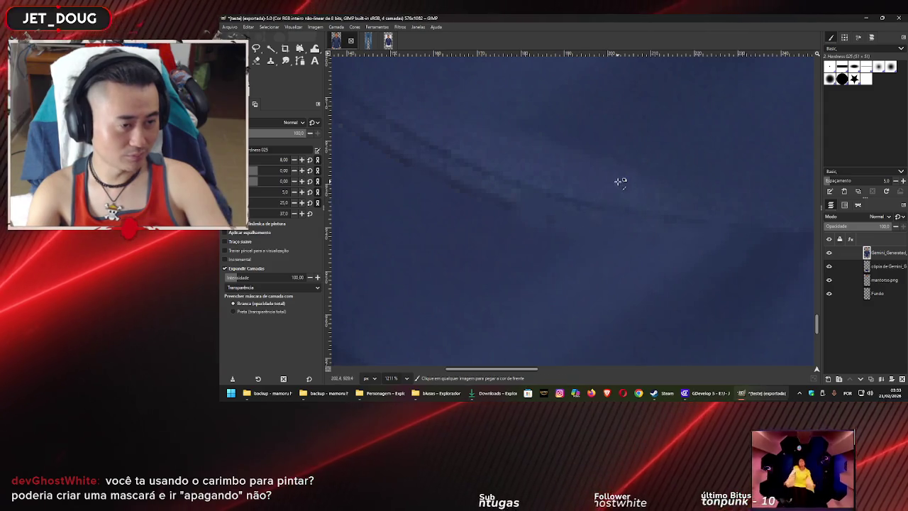
pyautogui.scroll(-8, 621, 182)
pyautogui.scroll(1, 648, 159)
pyautogui.scroll(2, 673, 146)
pyautogui.hscroll(2, 674, 146)
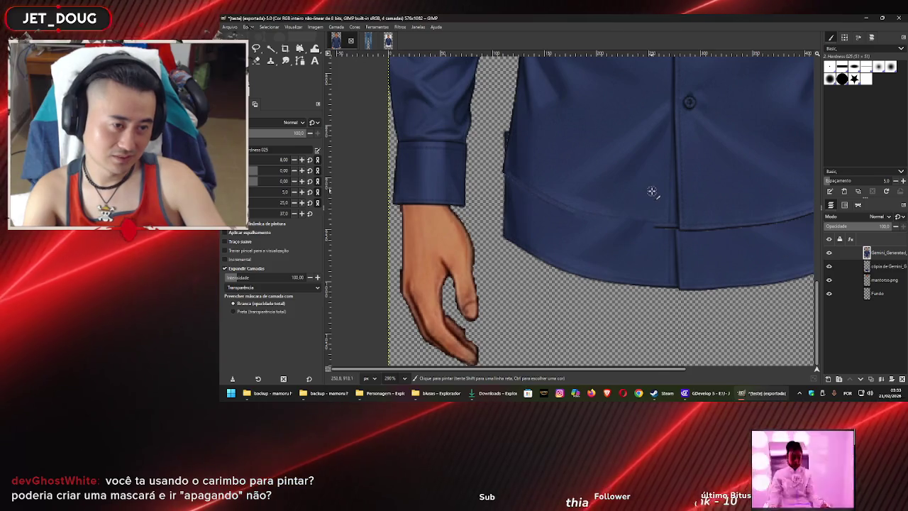
# Duplicate the current shirt layer with copy and paste
pyautogui.hscroll(2, 638, 226)
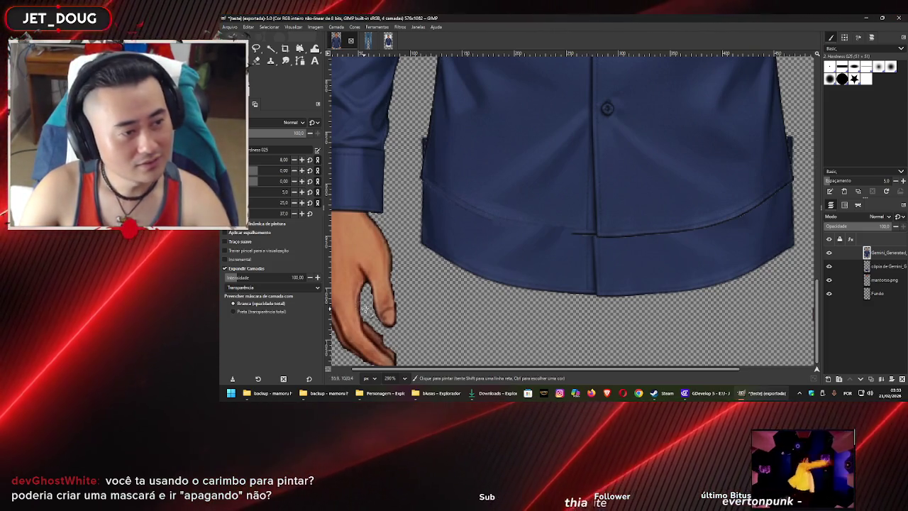
pyautogui.scroll(1, 551, 213)
pyautogui.scroll(1, 543, 211)
pyautogui.scroll(1, 539, 215)
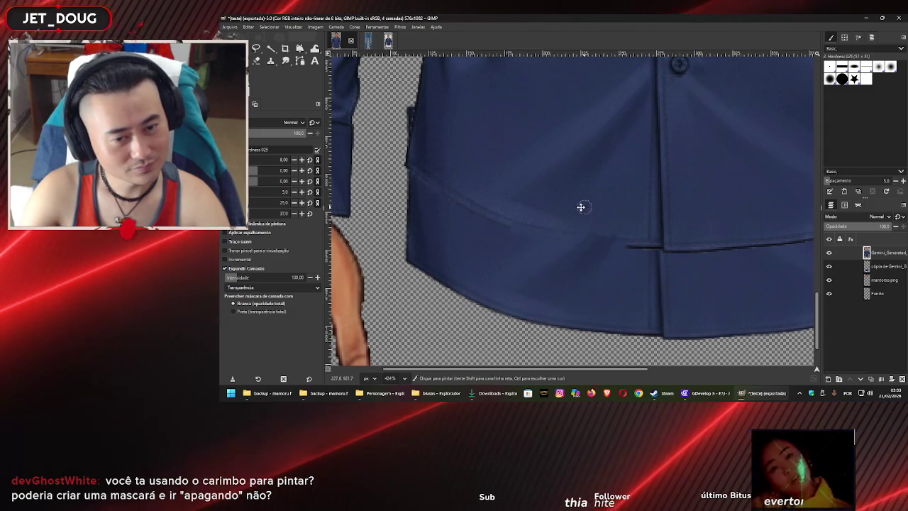
pyautogui.scroll(-1, 560, 204)
pyautogui.scroll(-1, 549, 198)
pyautogui.scroll(-1, 550, 202)
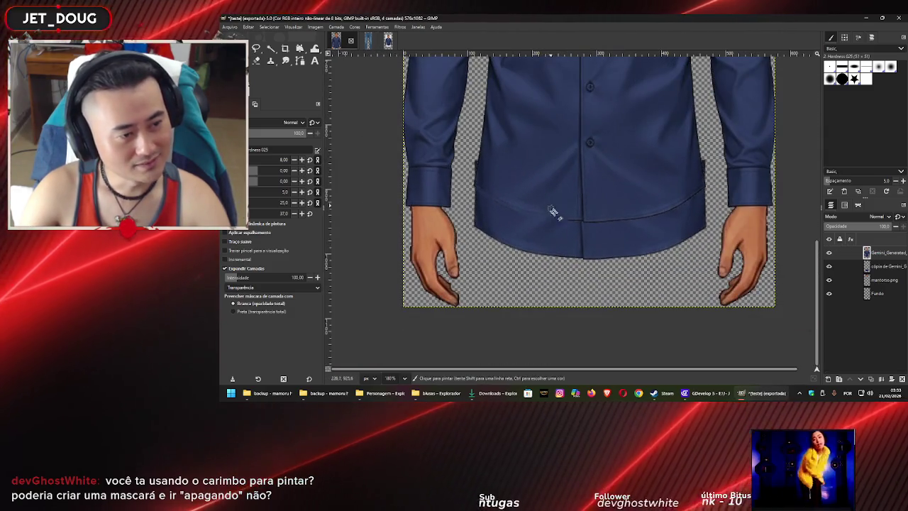
pyautogui.moveTo(883, 253)
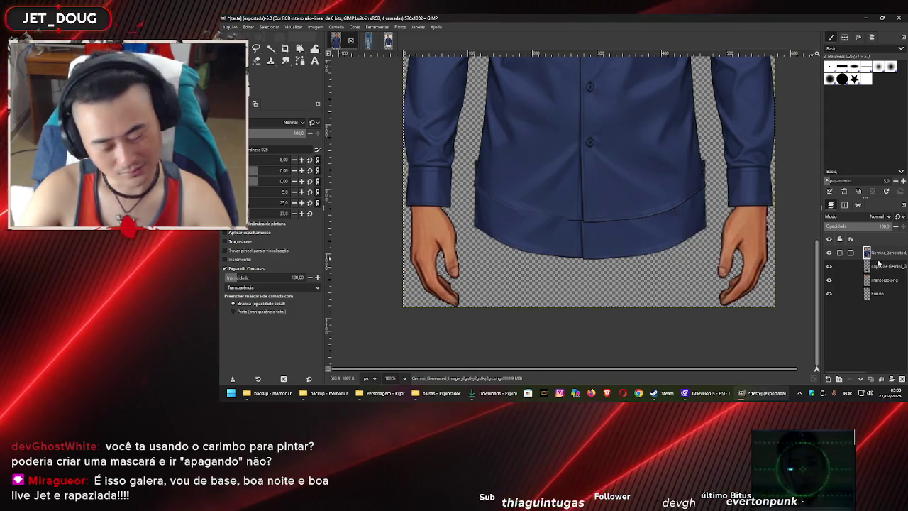
pyautogui.hotkey('ctrl', 'c')
pyautogui.hotkey('ctrl', 'v')
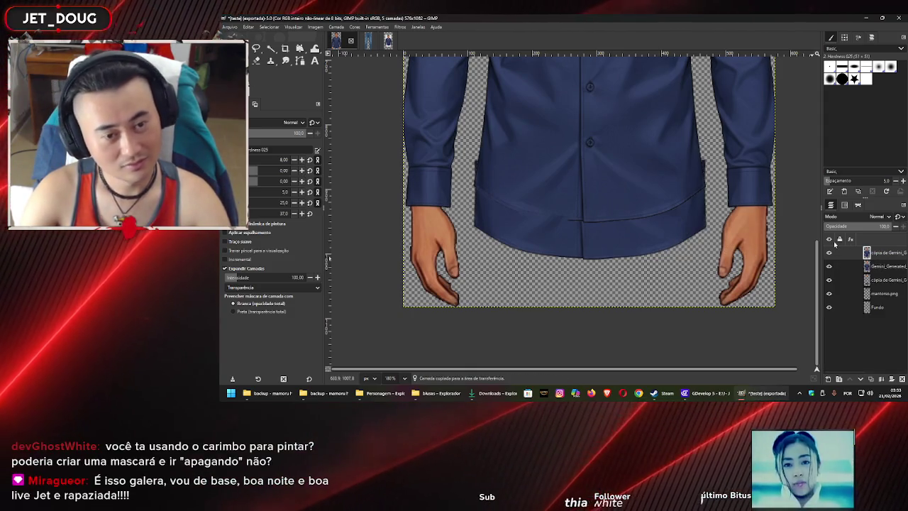
pyautogui.moveTo(829, 267)
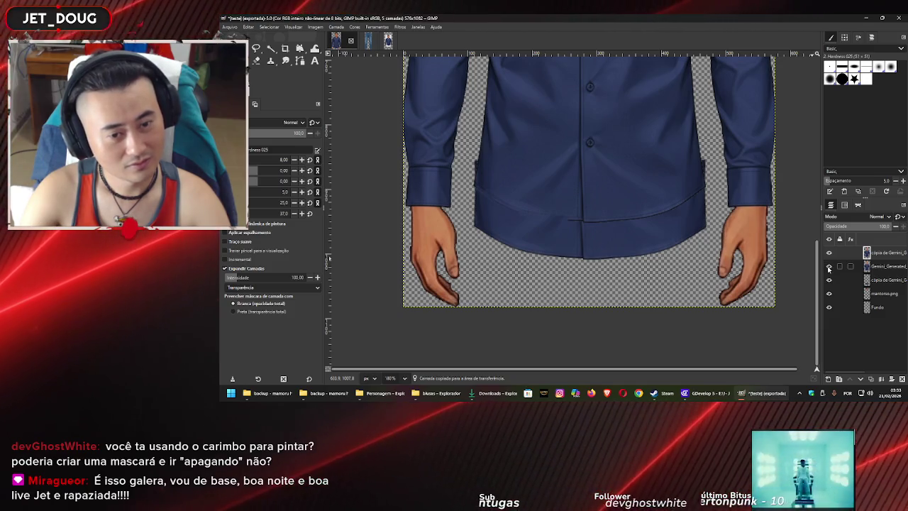
# Toggle layer visibility to compare the hem, leaving every layer including the new copy visible
pyautogui.click(829, 283)
pyautogui.click(829, 283)
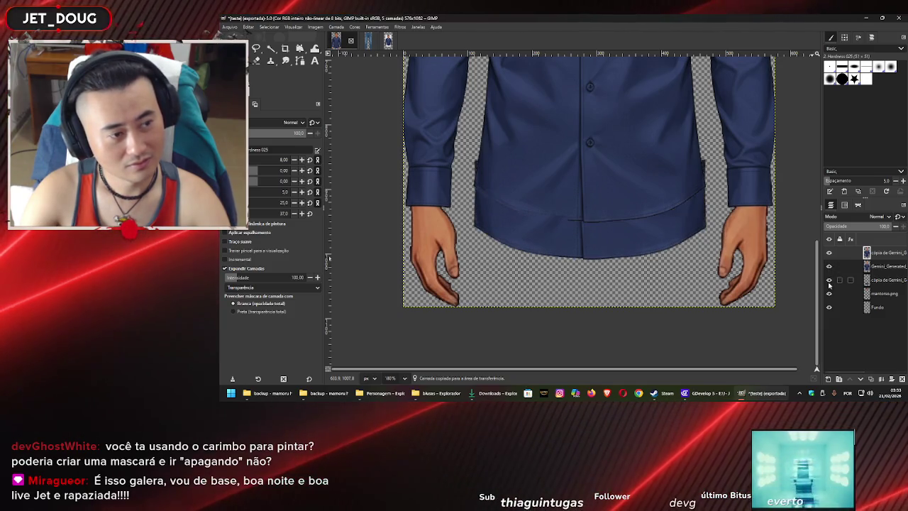
pyautogui.click(829, 253)
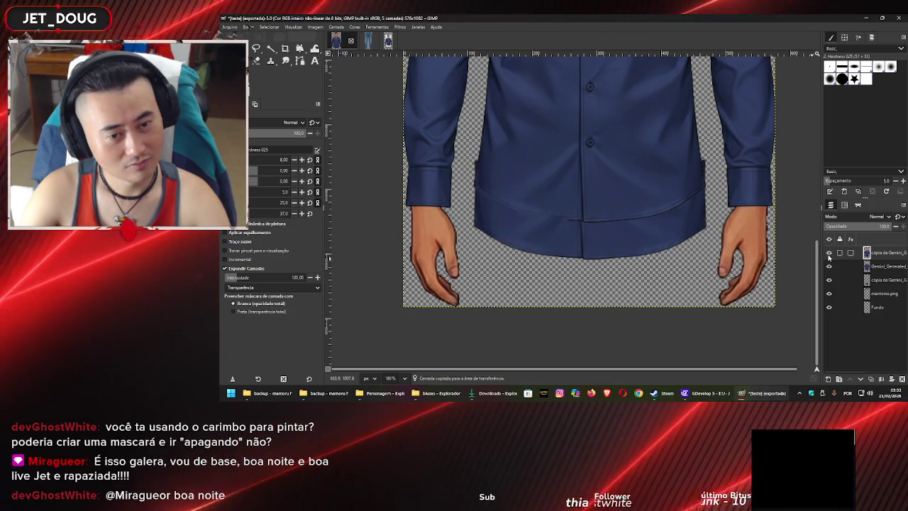
pyautogui.click(829, 266)
pyautogui.click(830, 266)
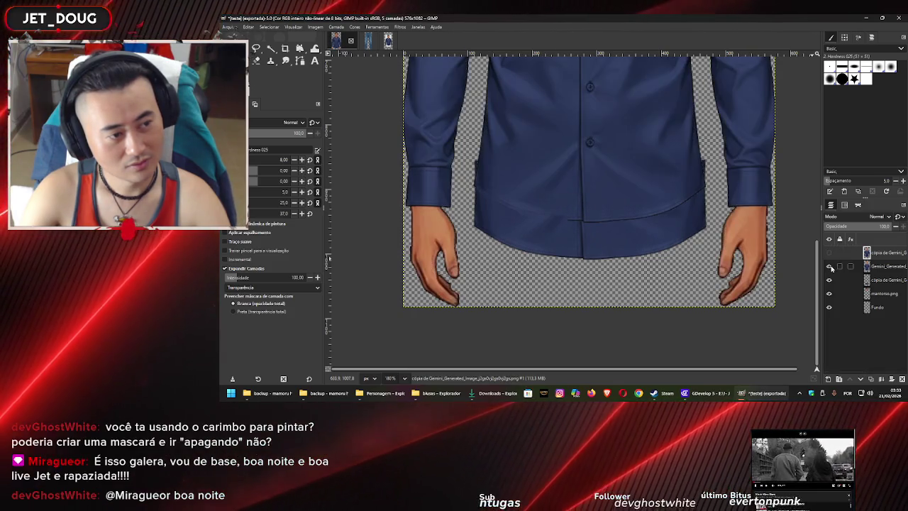
pyautogui.click(830, 267)
pyautogui.click(830, 267)
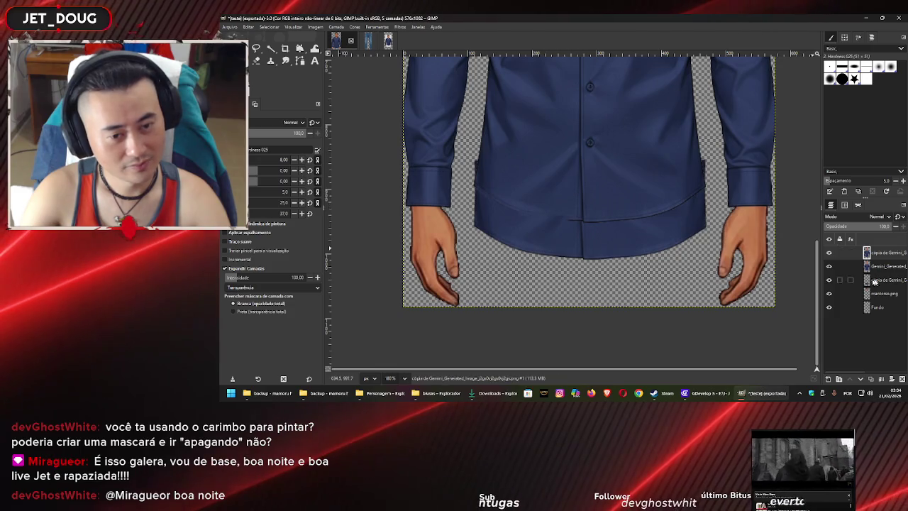
pyautogui.click(830, 280)
pyautogui.click(829, 280)
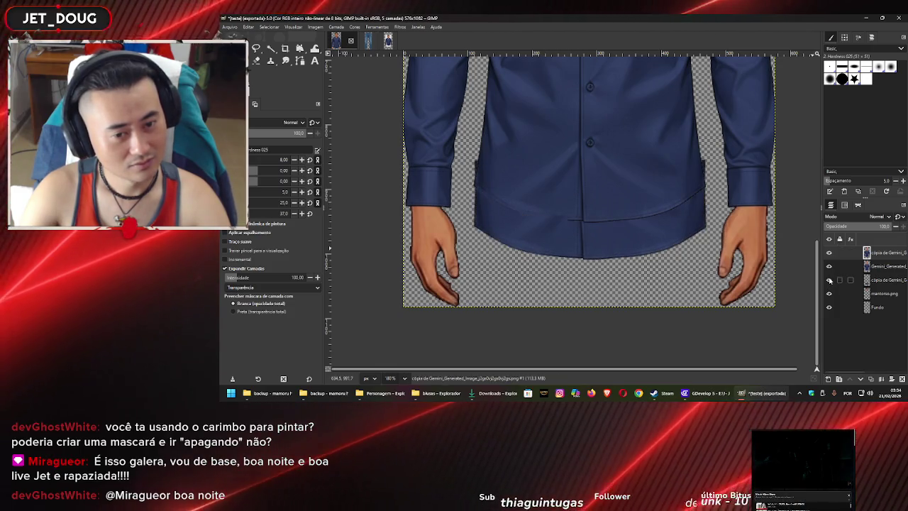
pyautogui.scroll(3, 533, 217)
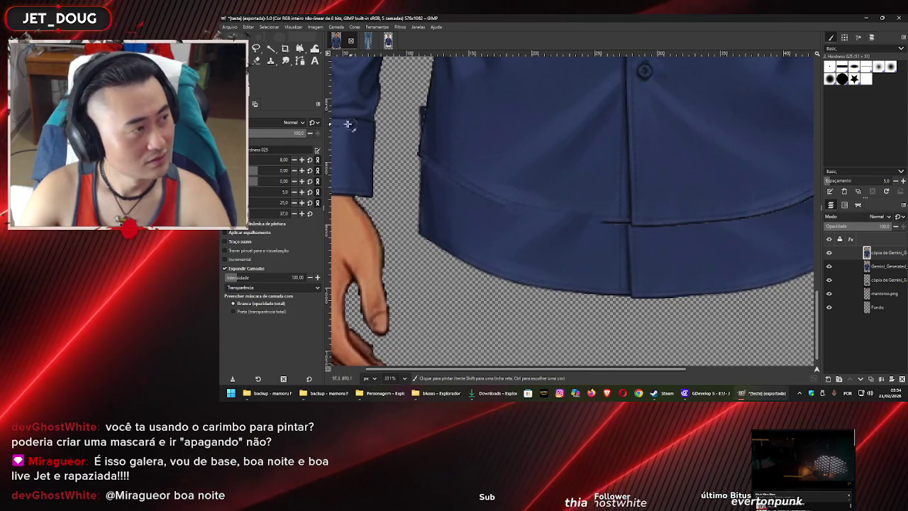
# Select a thin rectangular strip of plain navy fabric beside the hem
pyautogui.press('r')
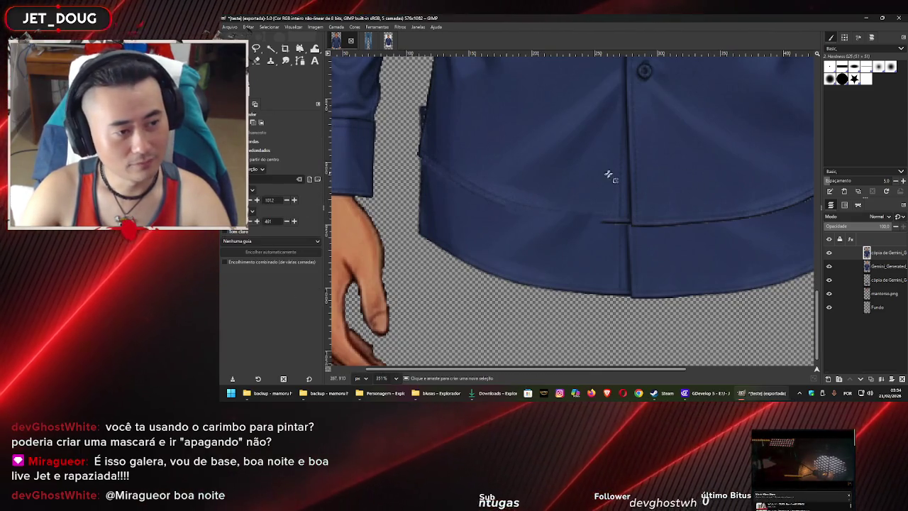
pyautogui.scroll(1, 493, 162)
pyautogui.scroll(1, 497, 162)
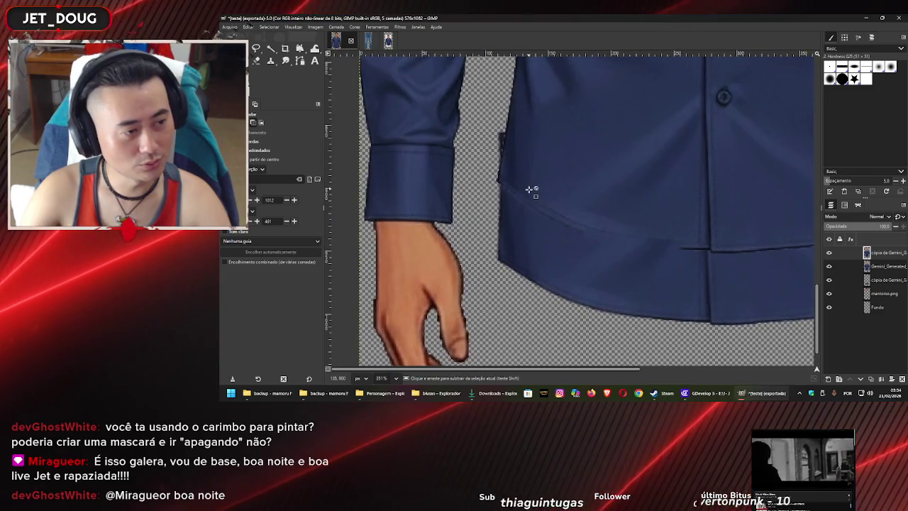
pyautogui.scroll(1, 531, 189)
pyautogui.scroll(1, 531, 192)
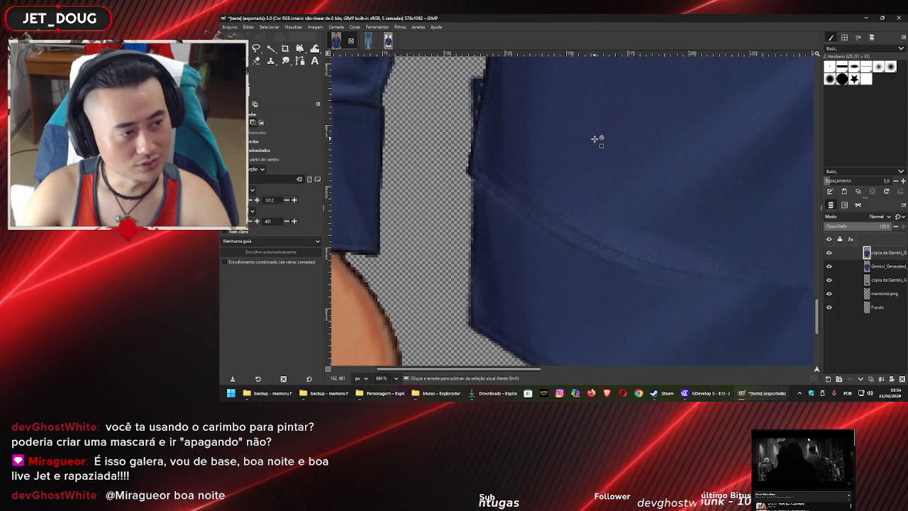
pyautogui.scroll(-2, 597, 137)
pyautogui.scroll(-1, 600, 159)
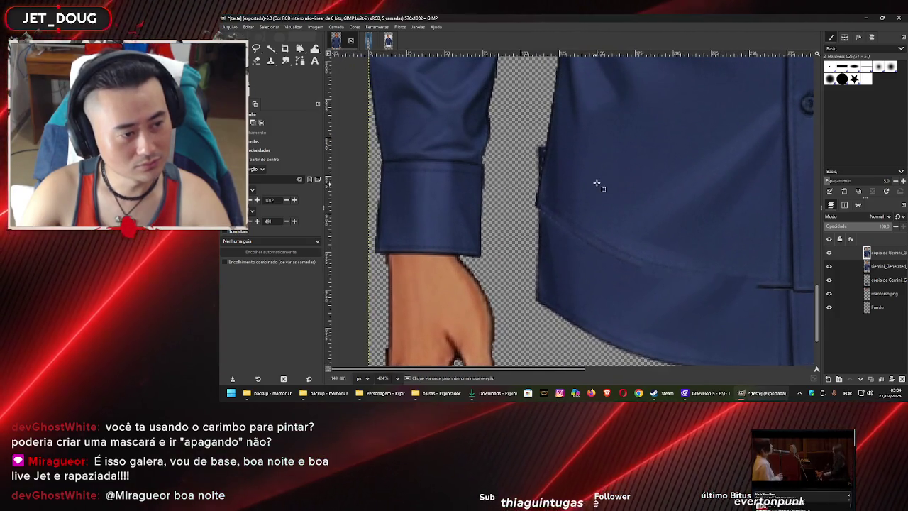
pyautogui.moveTo(599, 178); pyautogui.dragTo(557, 213)
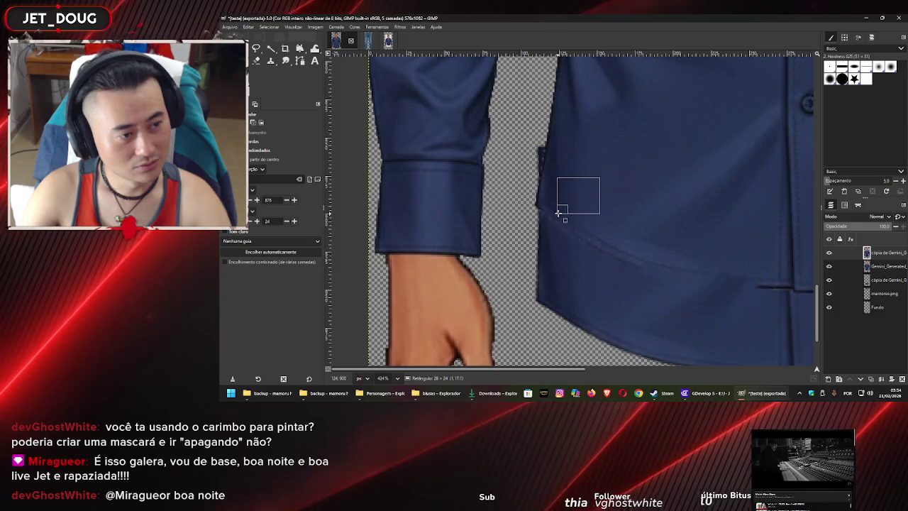
pyautogui.moveTo(558, 213); pyautogui.dragTo(547, 201)
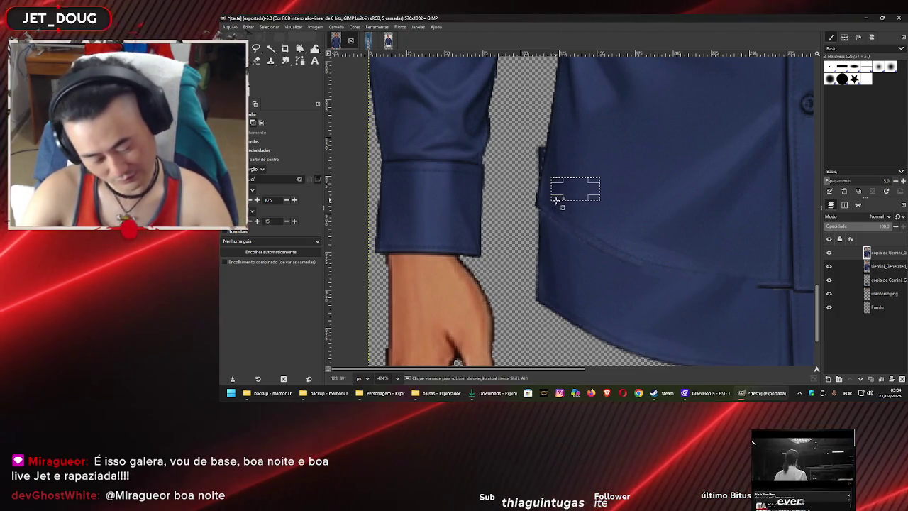
# Paste the fabric strip and move it over the hem seam near the left side
pyautogui.hotkey('ctrl', 'v')
pyautogui.press('m')
pyautogui.moveTo(558, 195)
pyautogui.mouseDown()
pyautogui.moveTo(569, 232)
pyautogui.moveTo(565, 220)
pyautogui.mouseUp()
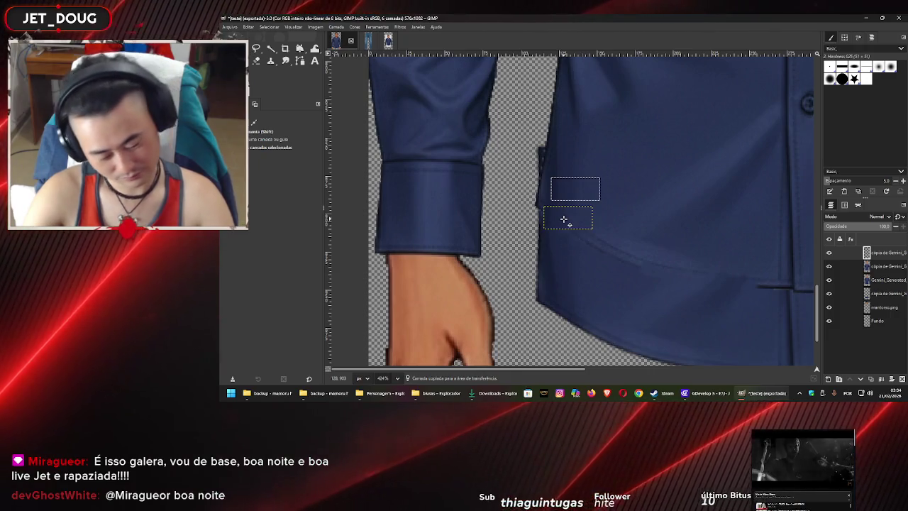
pyautogui.moveTo(564, 220); pyautogui.dragTo(567, 199)
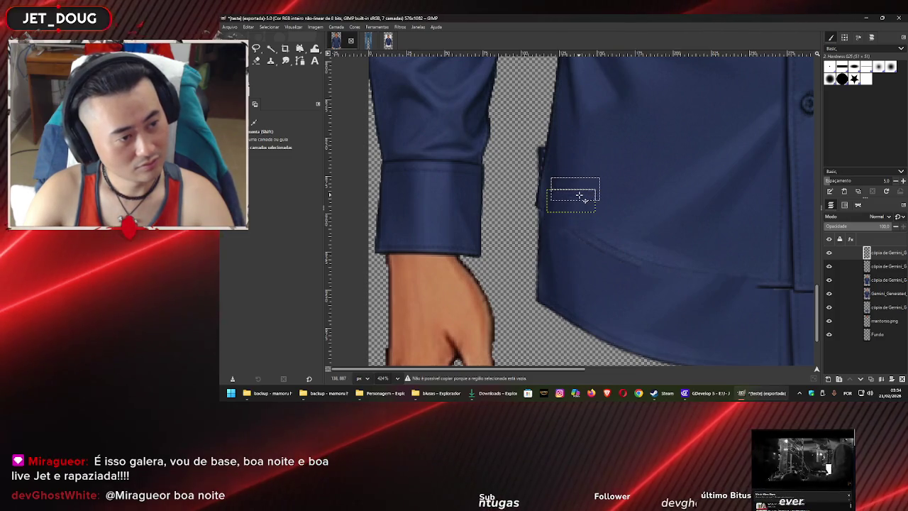
pyautogui.moveTo(595, 167)
pyautogui.mouseDown()
pyautogui.moveTo(614, 156)
pyautogui.moveTo(574, 203)
pyautogui.mouseUp()
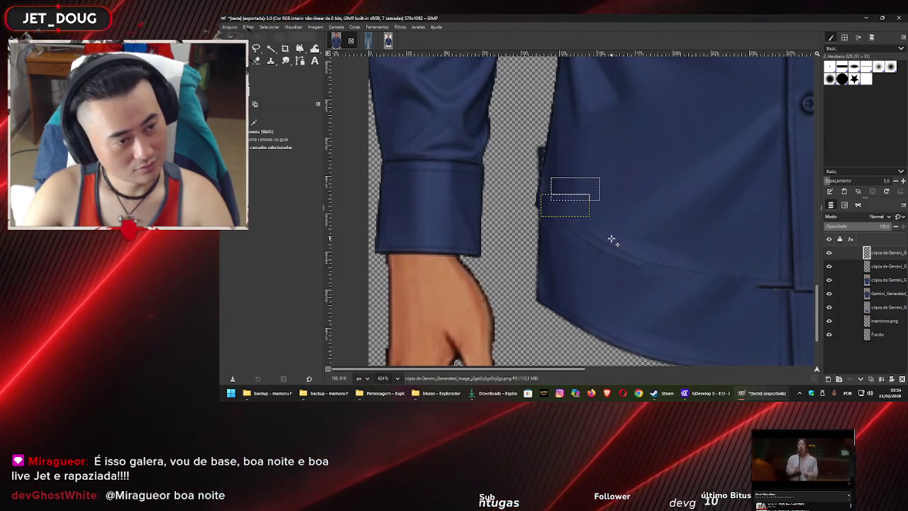
pyautogui.moveTo(618, 237); pyautogui.dragTo(574, 194)
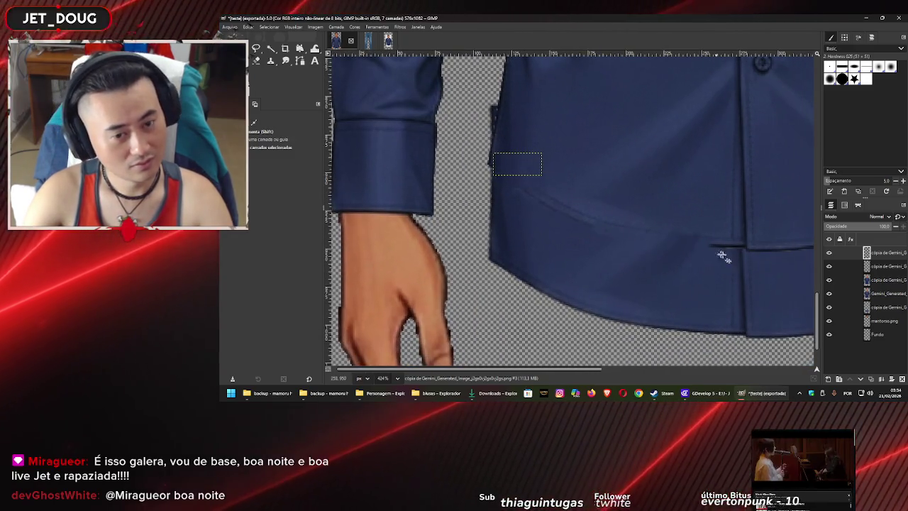
pyautogui.rightClick(881, 257)
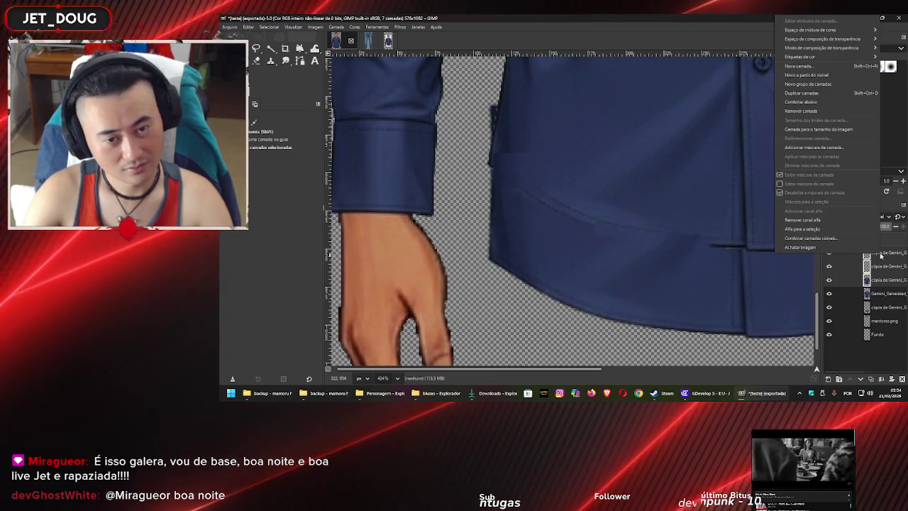
# Merge visible layers via Combinar camadas visíveis… into Fundo, then inspect the merged hem
pyautogui.click(833, 238)
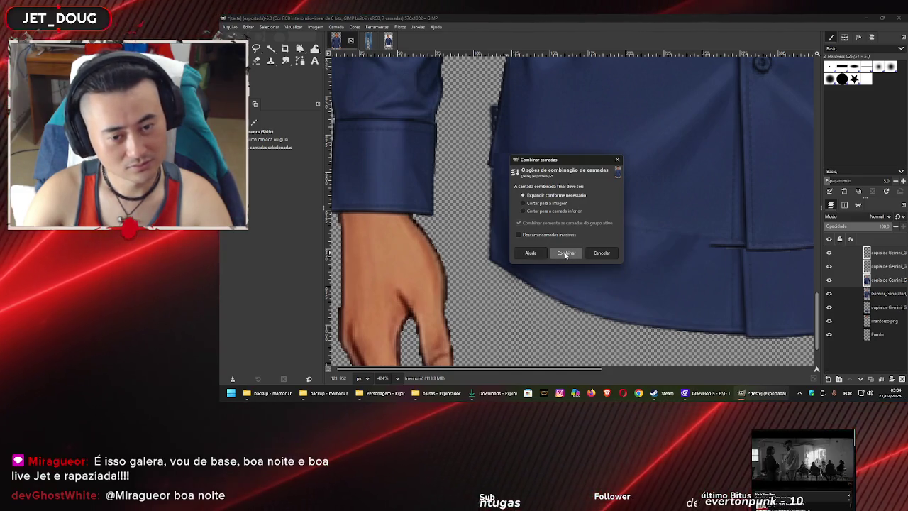
pyautogui.click(565, 254)
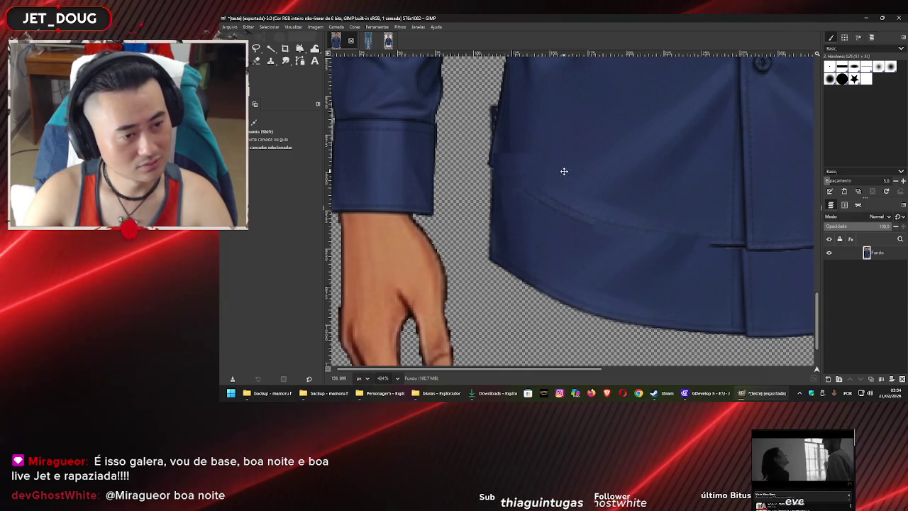
pyautogui.moveTo(564, 171); pyautogui.dragTo(522, 237)
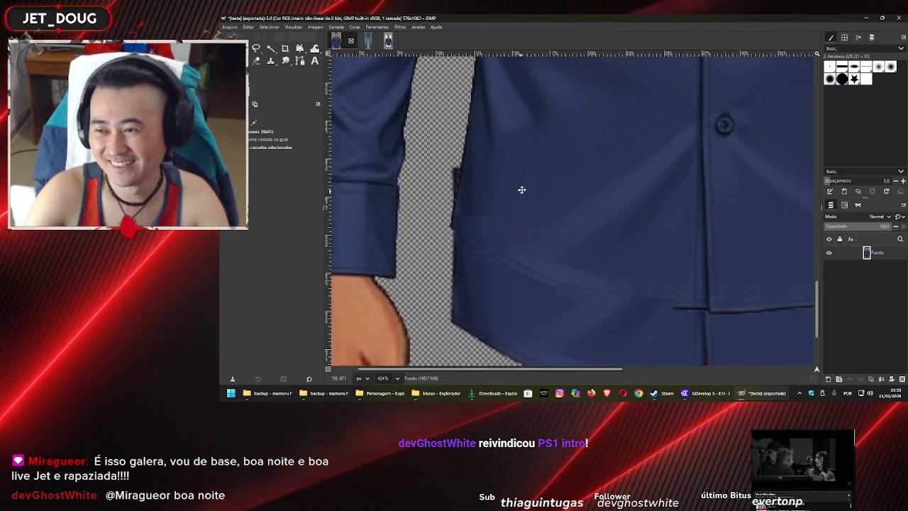
# Zoom in on the shirt's left edge and switch to the Free Select tool
pyautogui.moveTo(520, 192); pyautogui.dragTo(532, 181)
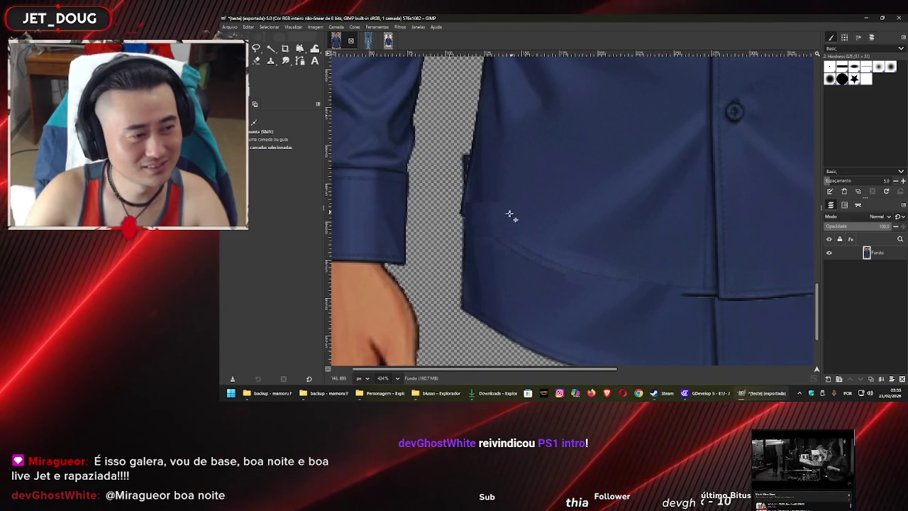
pyautogui.scroll(1, 501, 222)
pyautogui.scroll(1, 503, 232)
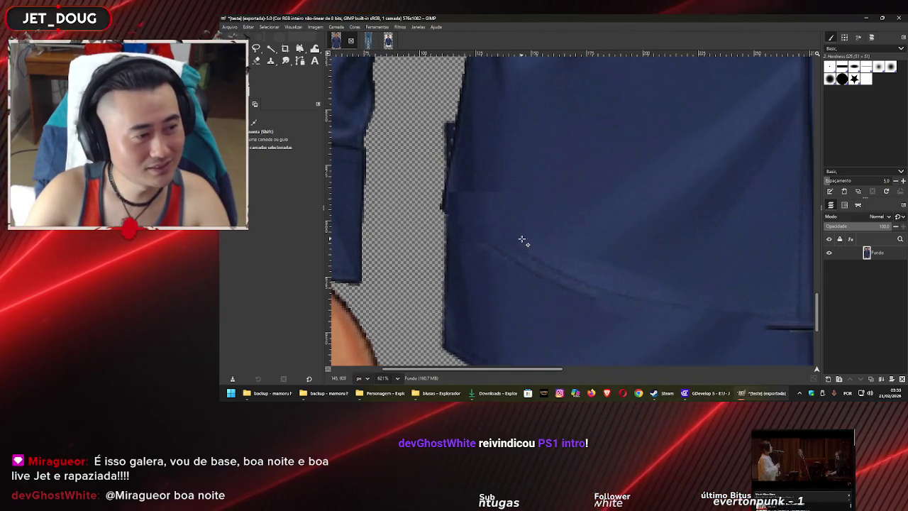
pyautogui.scroll(-2, 522, 239)
pyautogui.scroll(-1, 523, 238)
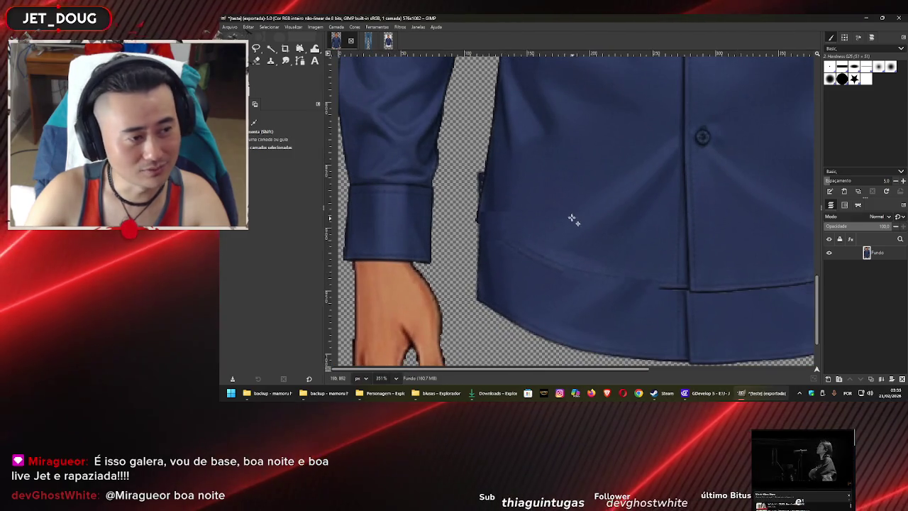
pyautogui.scroll(-1, 572, 219)
pyautogui.scroll(-1, 527, 233)
pyautogui.scroll(-1, 513, 237)
pyautogui.scroll(-1, 513, 237)
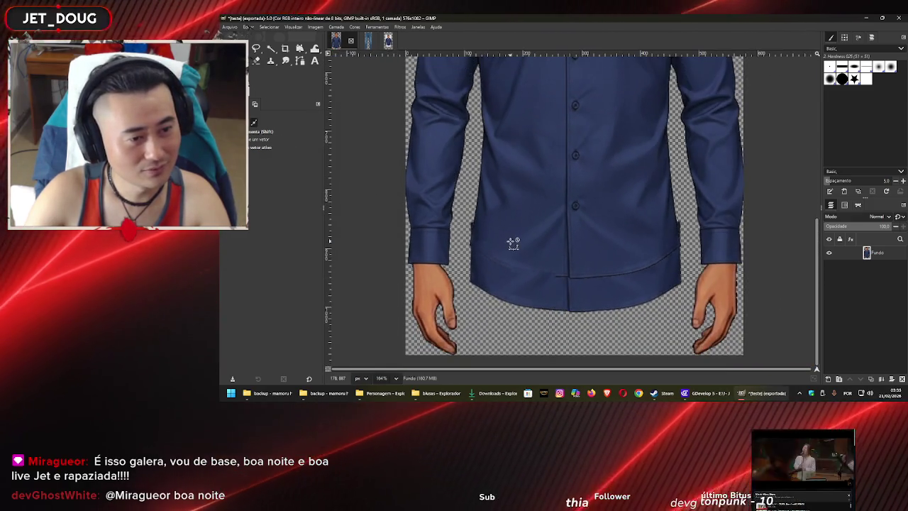
pyautogui.scroll(3, 497, 234)
pyautogui.scroll(4, 476, 220)
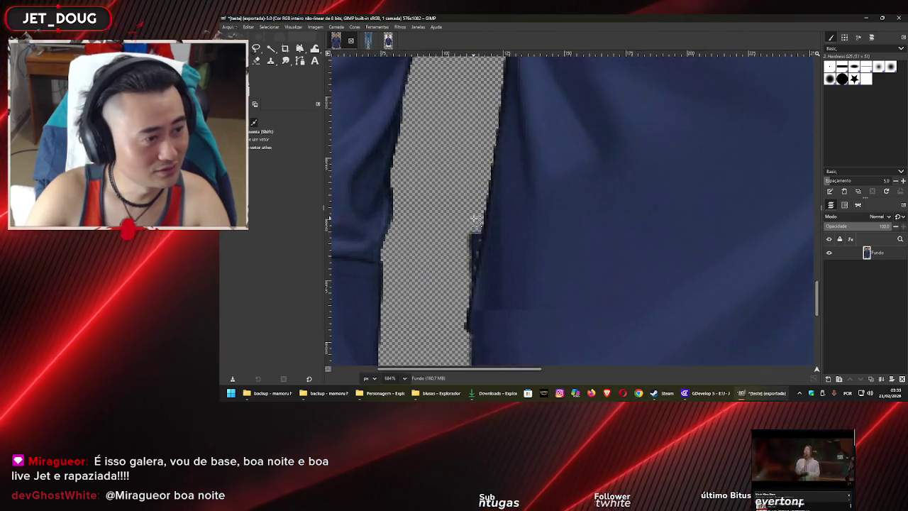
pyautogui.scroll(1, 476, 220)
pyautogui.scroll(1, 485, 199)
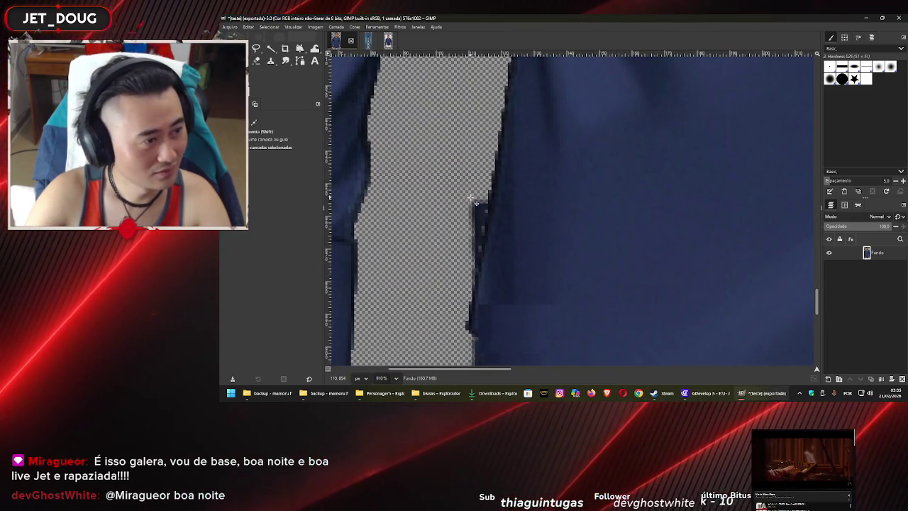
pyautogui.press('r')
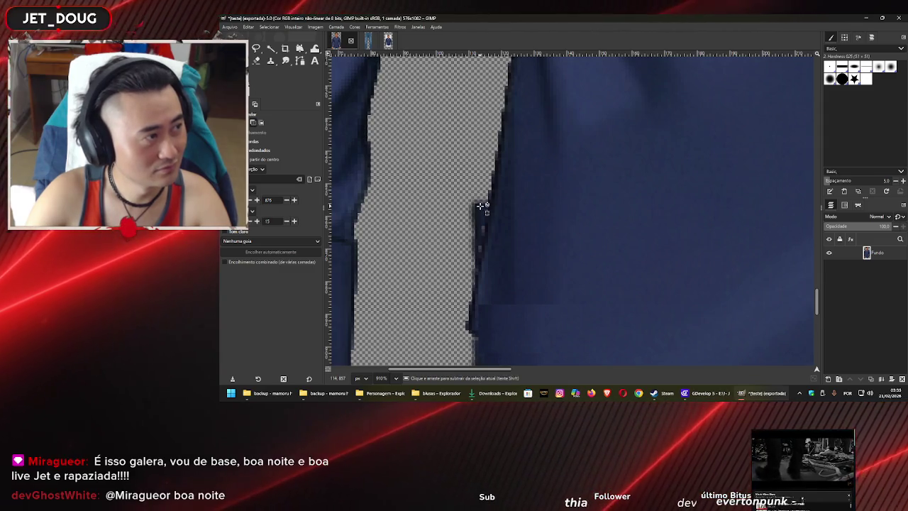
pyautogui.scroll(2, 481, 206)
pyautogui.press('u')
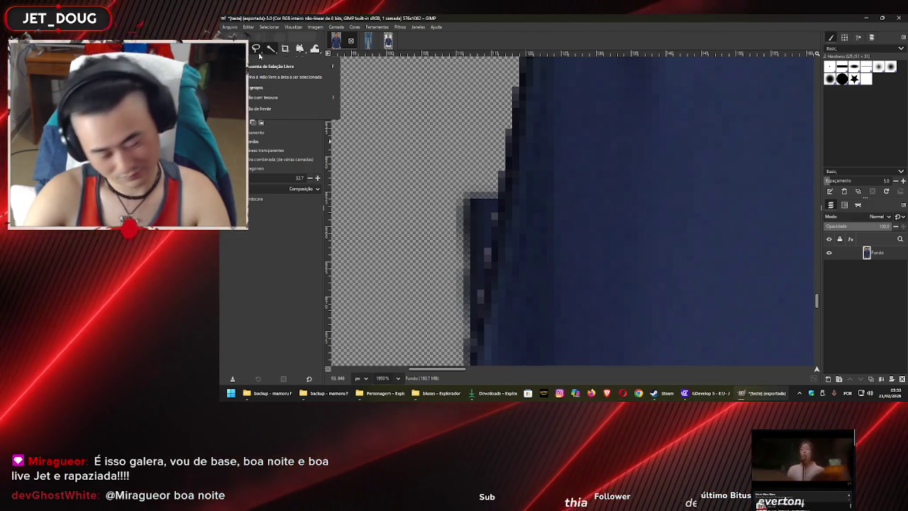
pyautogui.click(258, 50)
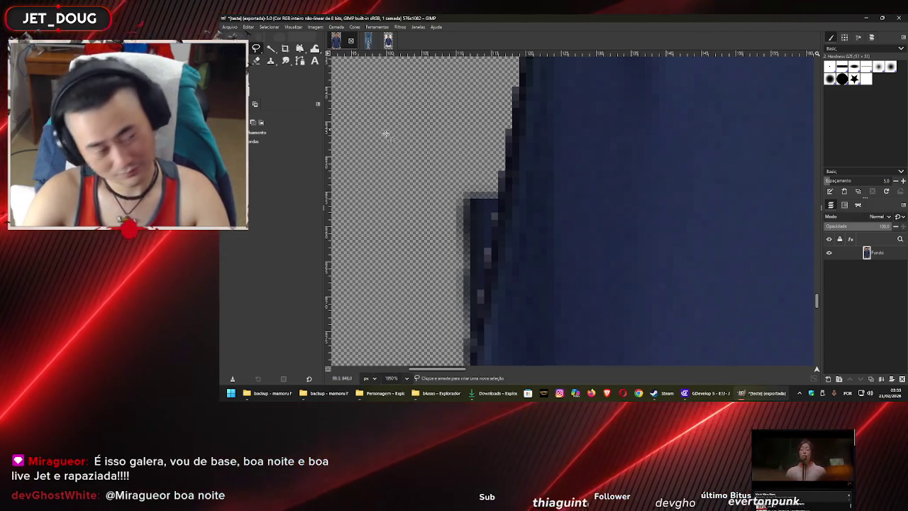
# Outline the stray dark pixels along the shirt edge, delete them, and clear the selection
pyautogui.click(497, 188)
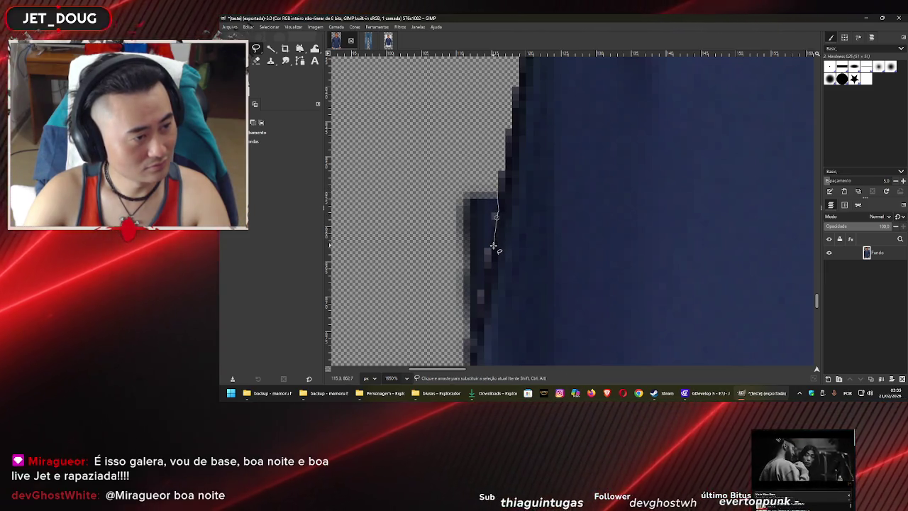
pyautogui.click(482, 285)
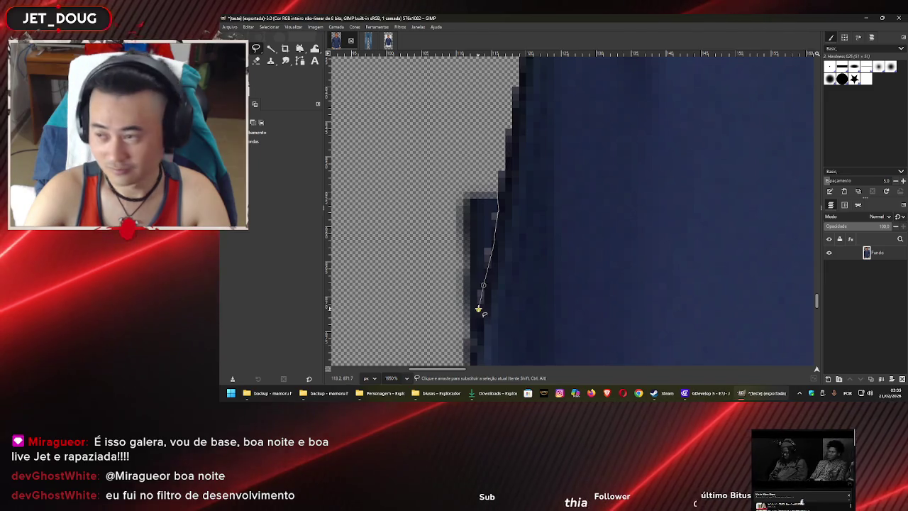
pyautogui.moveTo(479, 309); pyautogui.dragTo(491, 235)
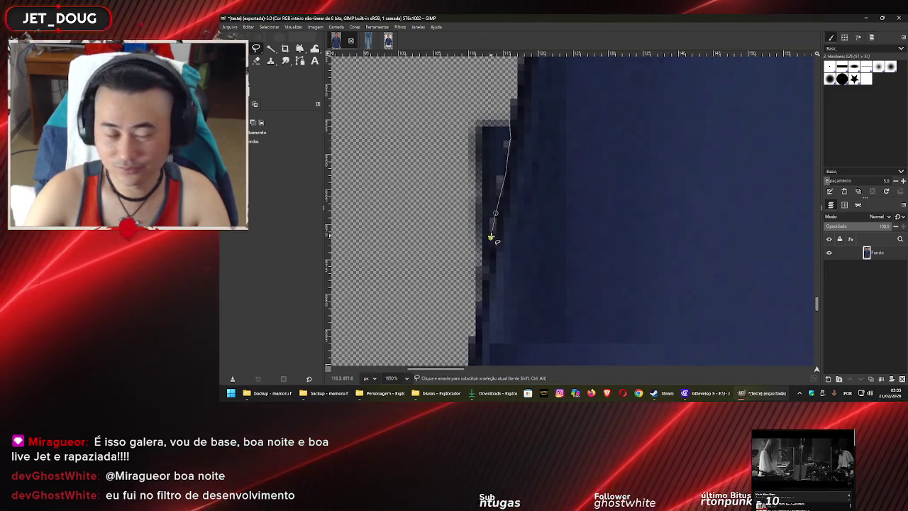
pyautogui.click(488, 270)
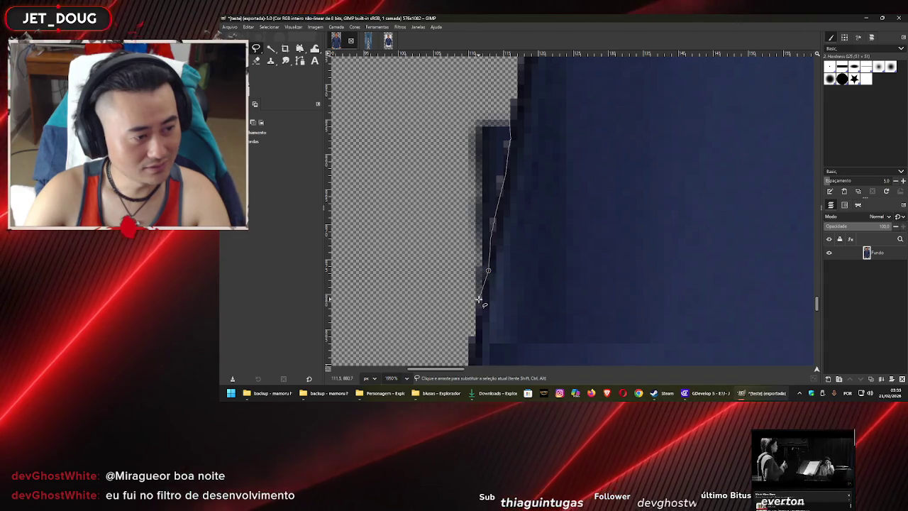
pyautogui.click(480, 302)
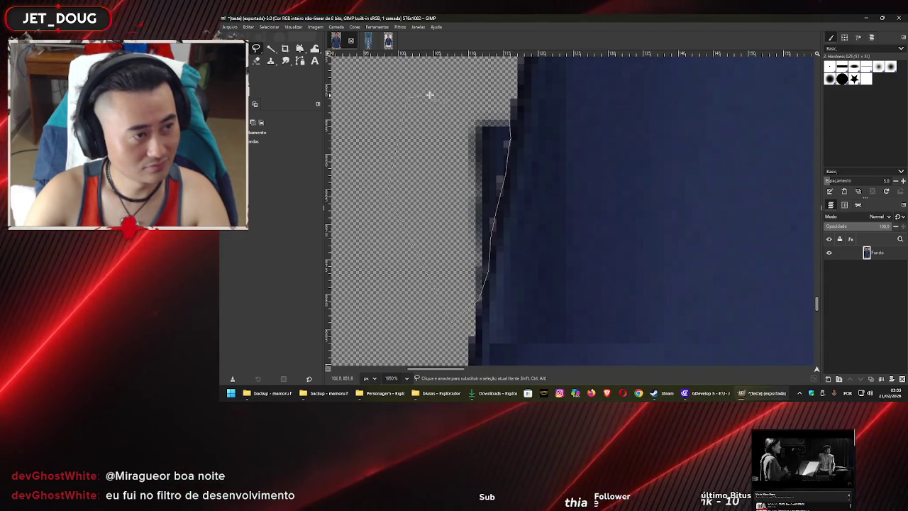
pyautogui.click(508, 115)
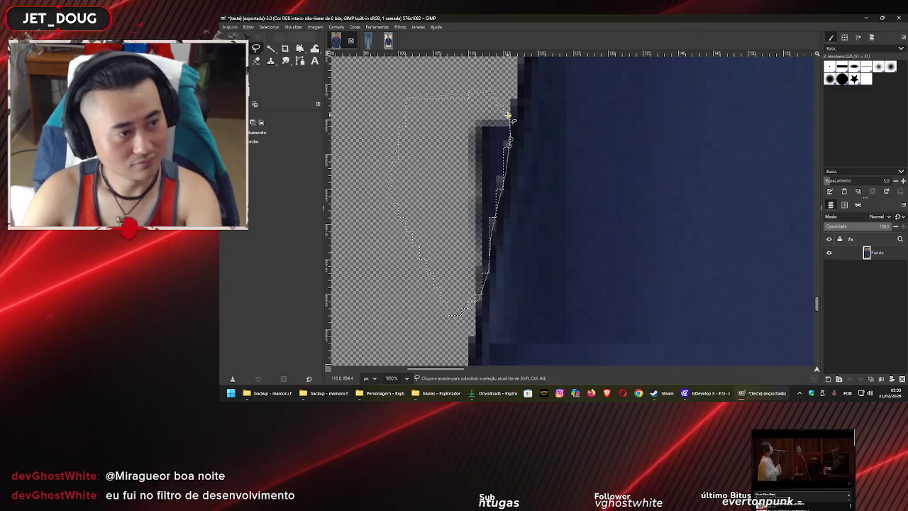
pyautogui.press('Delete')
pyautogui.hotkey('ctrl', 'shift', 'a')
pyautogui.keyDown('ctrl'); pyautogui.scroll(-4, 574, 212); pyautogui.keyUp('ctrl')
pyautogui.keyDown('ctrl'); pyautogui.scroll(4, 598, 215); pyautogui.keyUp('ctrl')
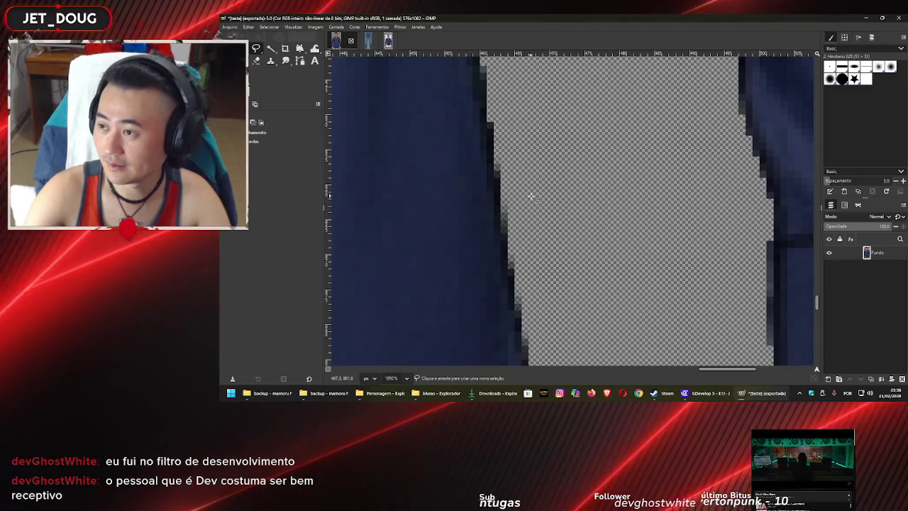
pyautogui.moveTo(530, 196); pyautogui.dragTo(645, 177)
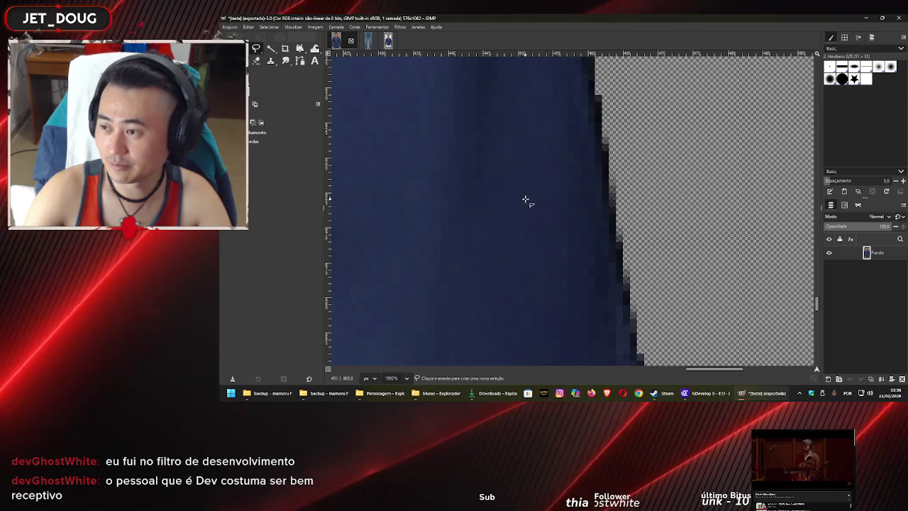
pyautogui.moveTo(517, 193); pyautogui.dragTo(588, 166)
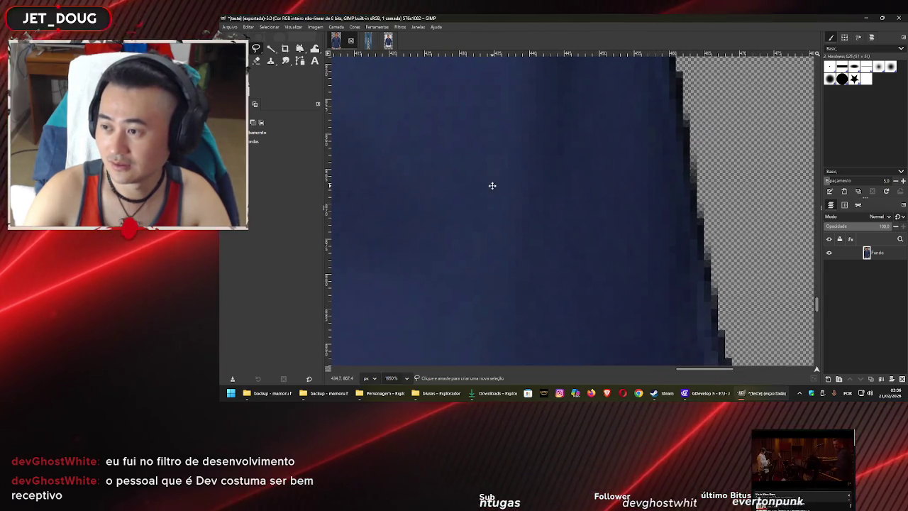
pyautogui.scroll(-2, 492, 186)
pyautogui.scroll(-2, 586, 177)
pyautogui.scroll(-2, 549, 189)
pyautogui.scroll(-2, 532, 195)
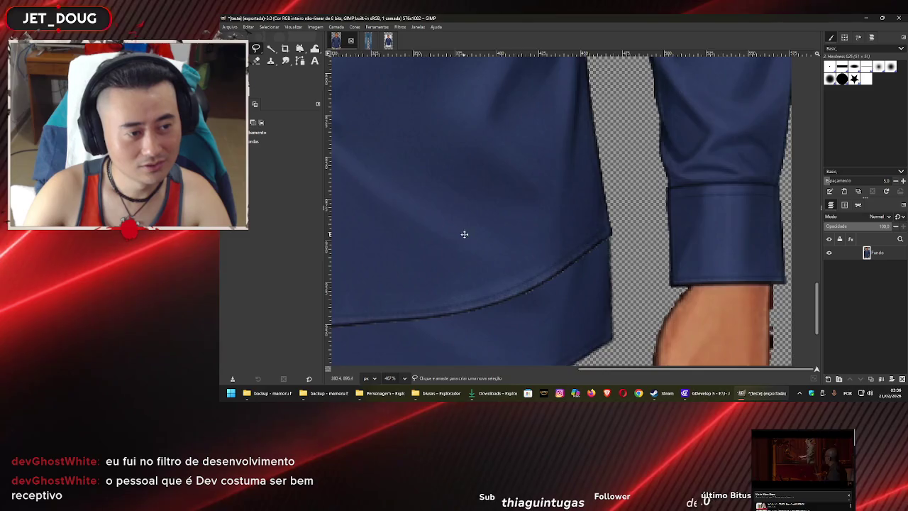
pyautogui.hscroll(-3, 464, 234)
pyautogui.scroll(-2, 566, 200)
pyautogui.hscroll(-3, 447, 192)
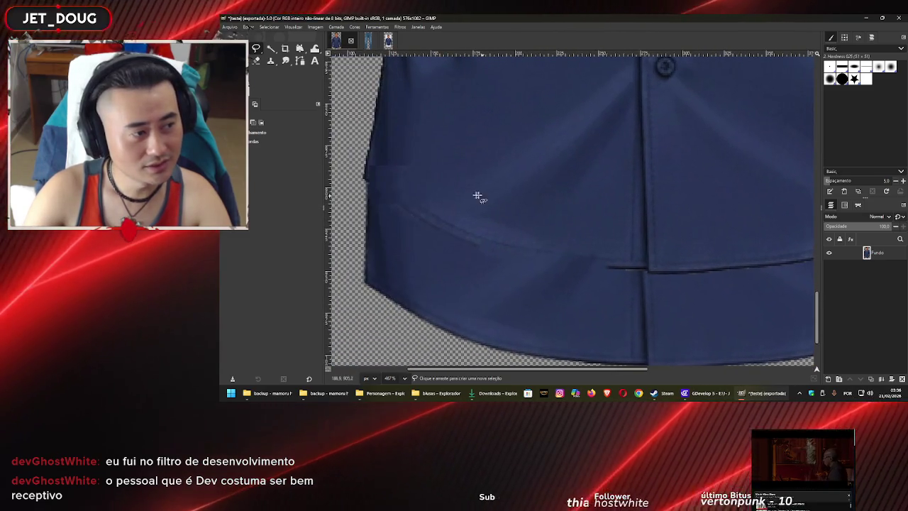
pyautogui.hscroll(-3, 510, 206)
pyautogui.scroll(2, 462, 209)
pyautogui.scroll(2, 463, 215)
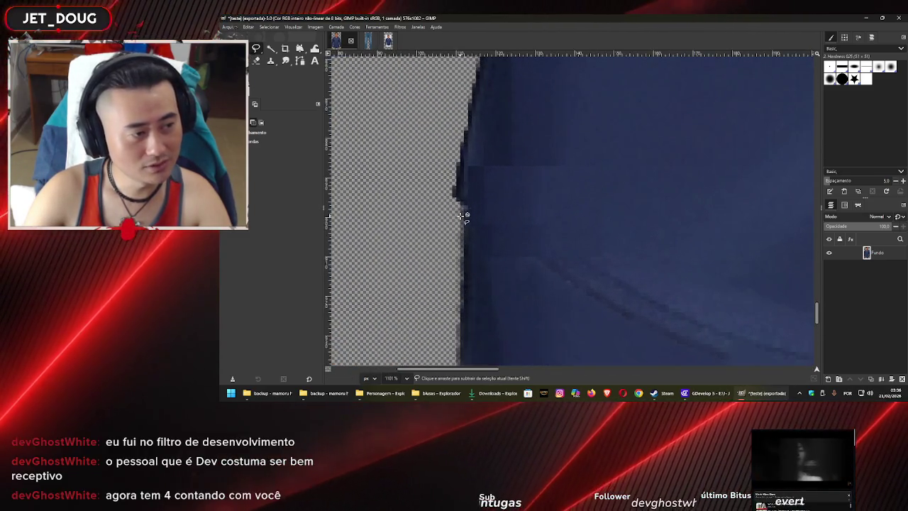
pyautogui.scroll(-2, 449, 195)
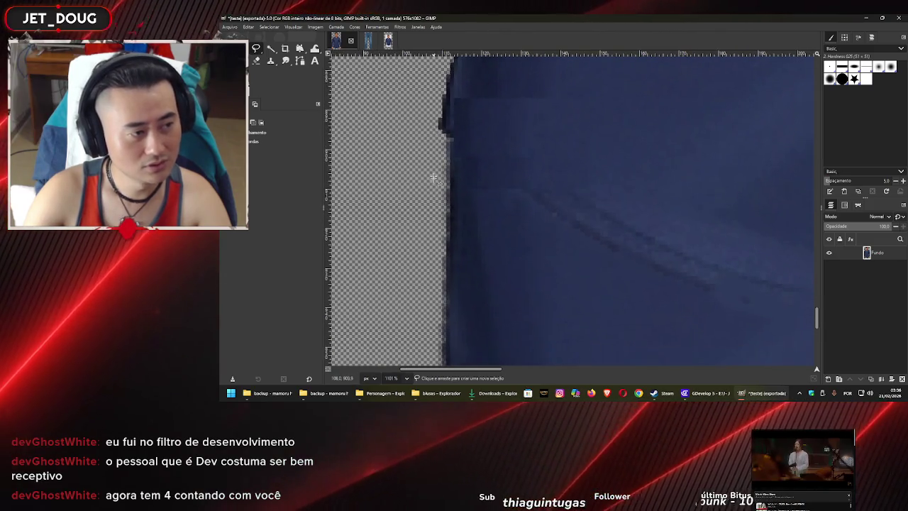
pyautogui.scroll(-2, 439, 200)
pyautogui.hscroll(3, 664, 228)
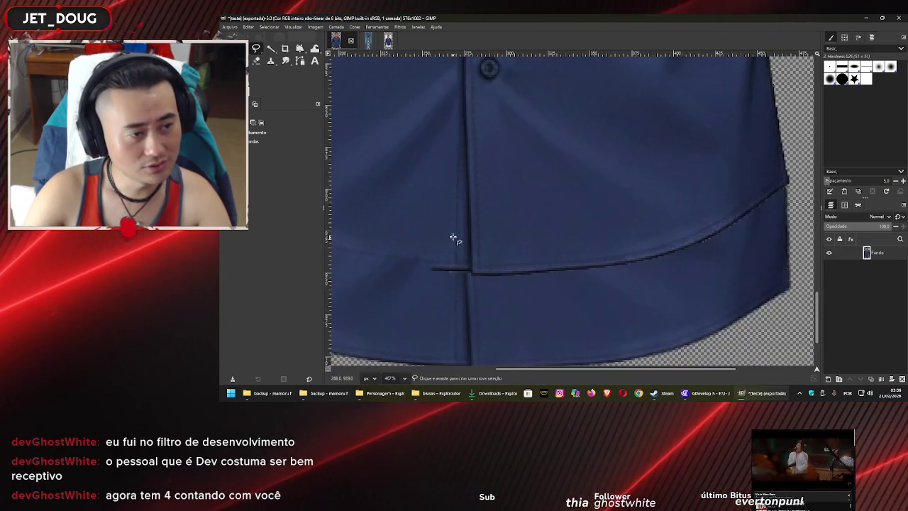
pyautogui.moveTo(716, 194); pyautogui.dragTo(660, 204)
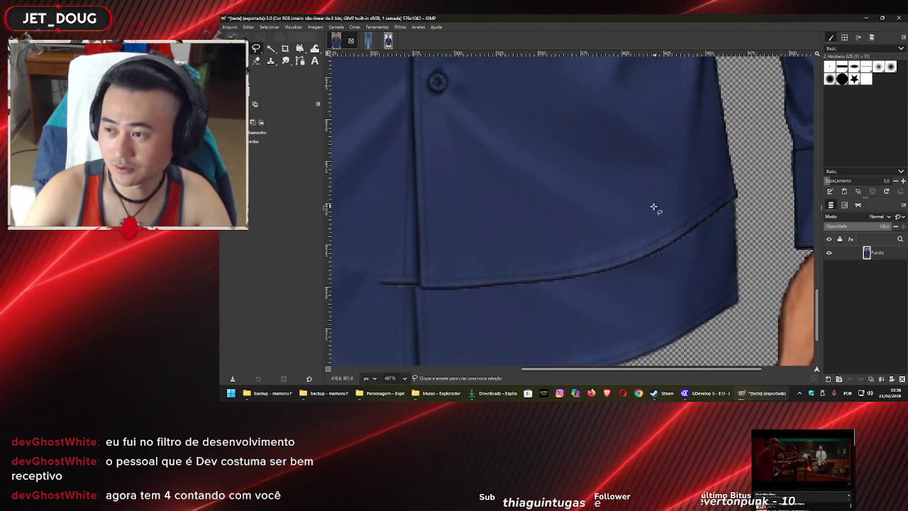
pyautogui.hscroll(-1, 610, 207)
pyautogui.hscroll(-1, 489, 203)
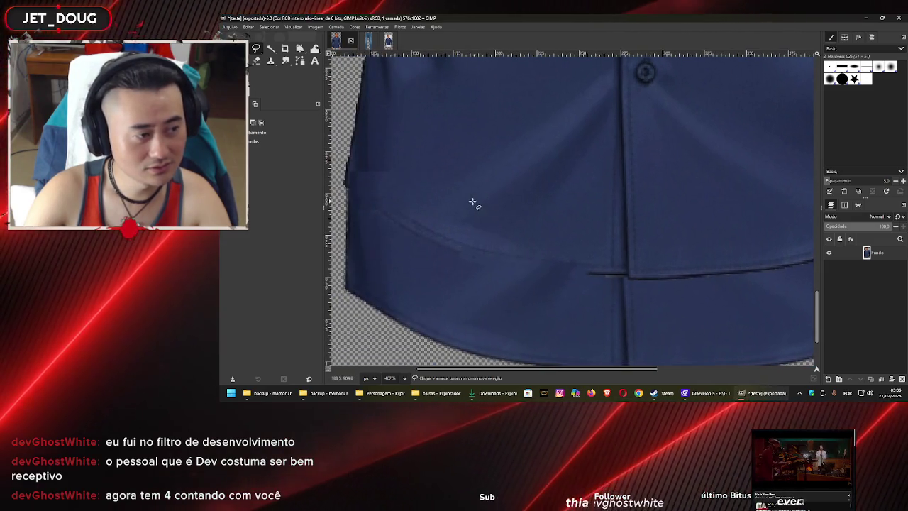
pyautogui.hscroll(-1, 473, 203)
pyautogui.keyDown('ctrl'); pyautogui.scroll(2, 508, 215); pyautogui.keyUp('ctrl')
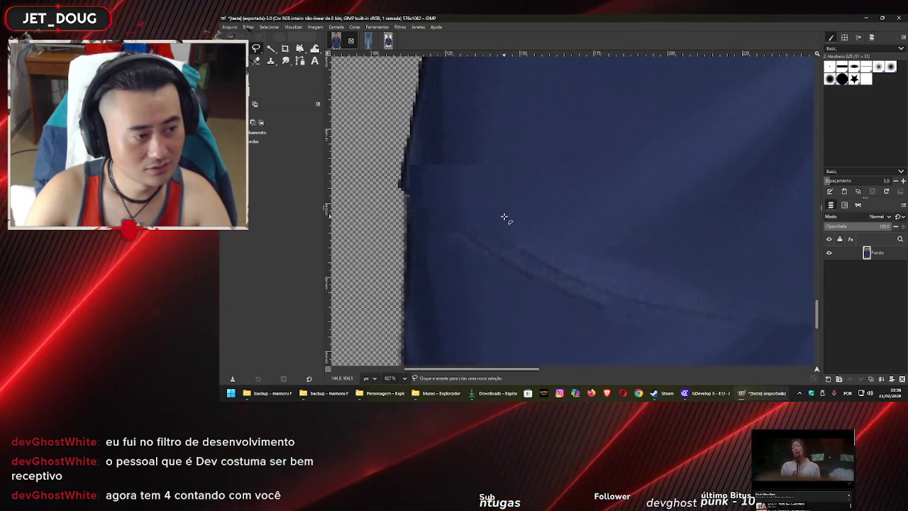
pyautogui.scroll(-1, 497, 242)
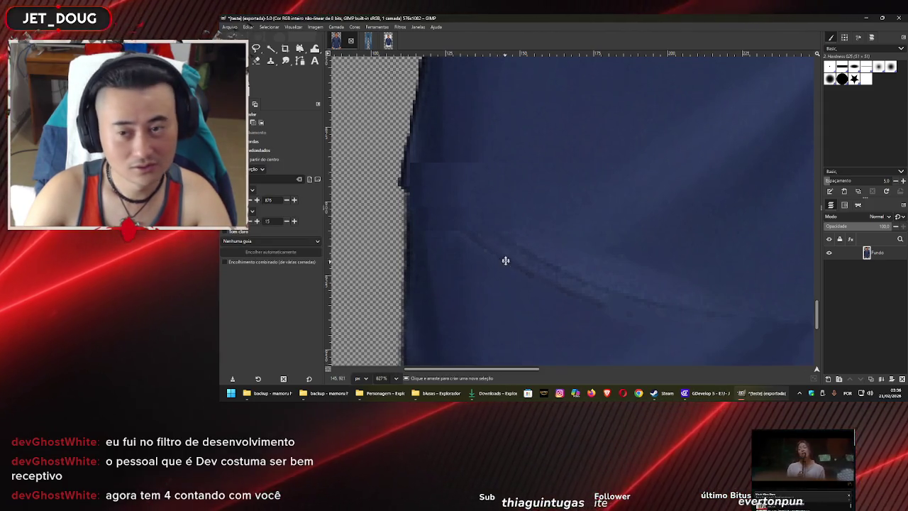
pyautogui.hscroll(1, 523, 227)
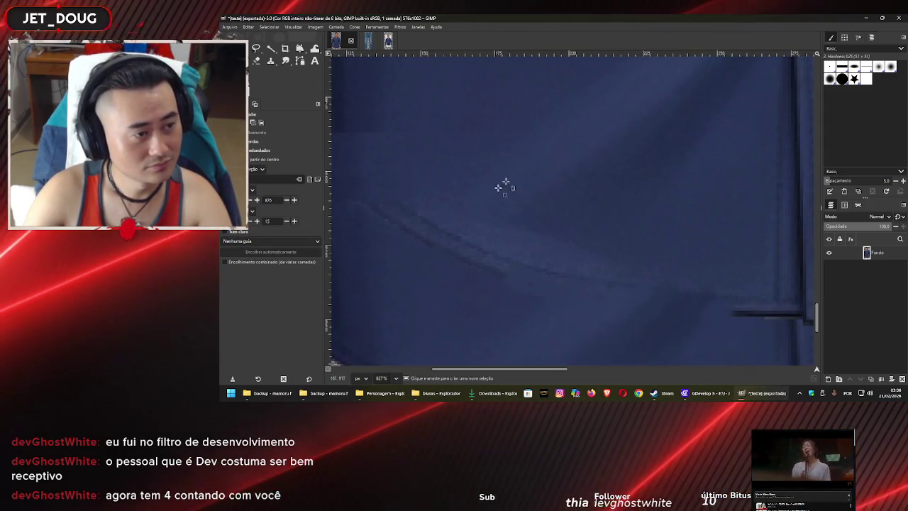
# Copy a plain navy fabric patch into its own layer, move it over the shirt and duplicate it
pyautogui.moveTo(550, 97)
pyautogui.mouseDown()
pyautogui.moveTo(485, 159)
pyautogui.moveTo(401, 210)
pyautogui.mouseUp()
pyautogui.hotkey('ctrl', 'c')
pyautogui.hotkey('ctrl', 'v')
pyautogui.press('m')
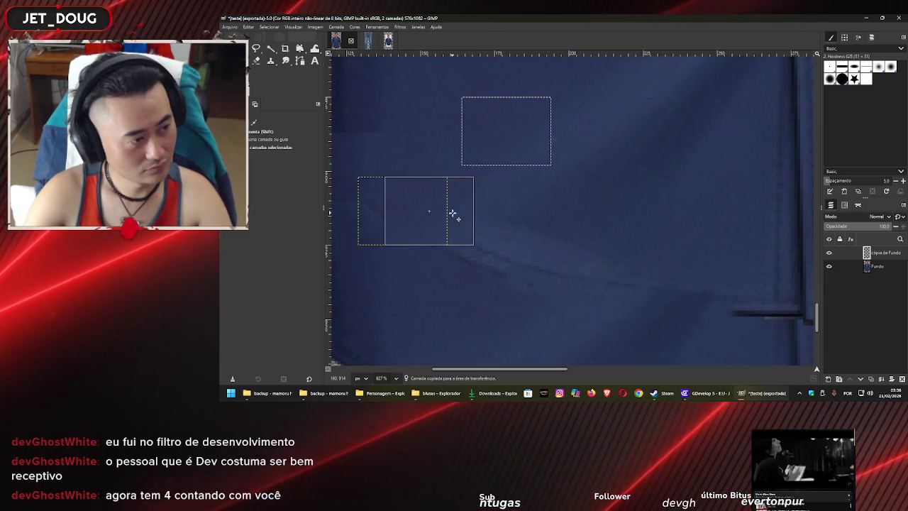
pyautogui.moveTo(455, 215)
pyautogui.mouseDown()
pyautogui.moveTo(493, 177)
pyautogui.moveTo(506, 251)
pyautogui.mouseUp()
pyautogui.hotkey('shift', 'ctrl', 'd')
pyautogui.scroll(-3, 554, 231)
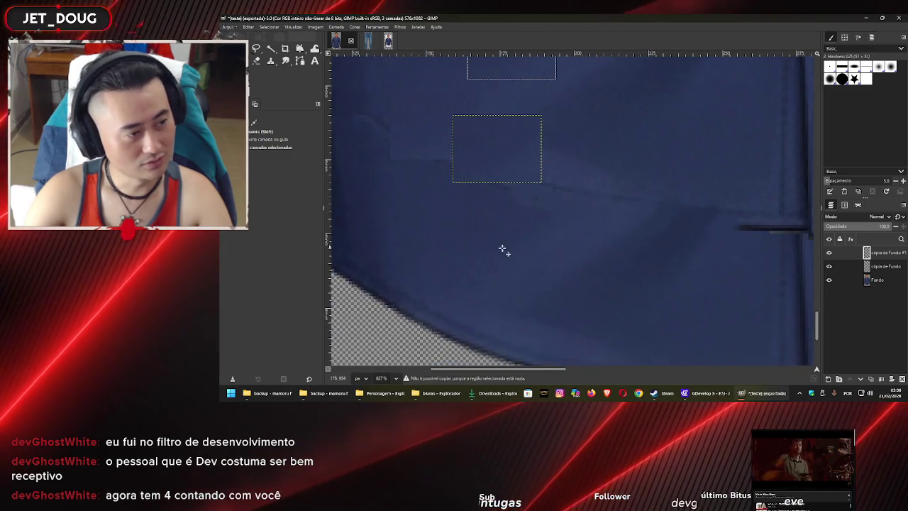
# Paste another navy fabric patch as a new layer and shift it up over the seam area
pyautogui.press('r')
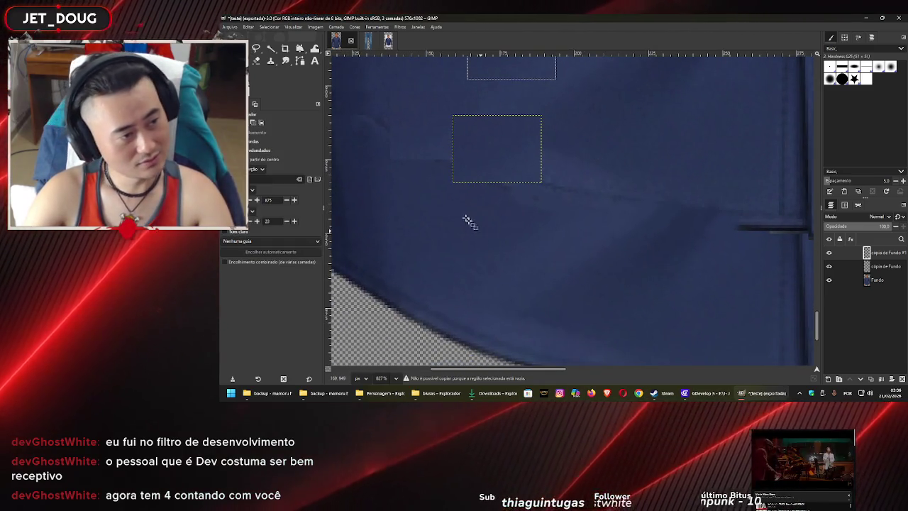
pyautogui.click(426, 199)
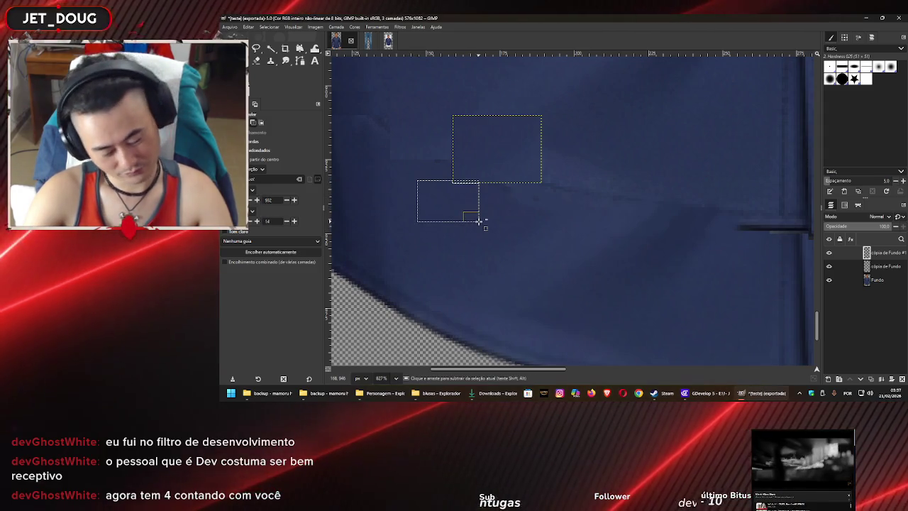
pyautogui.hotkey('ctrl', 'c')
pyautogui.hotkey('ctrl', 'v')
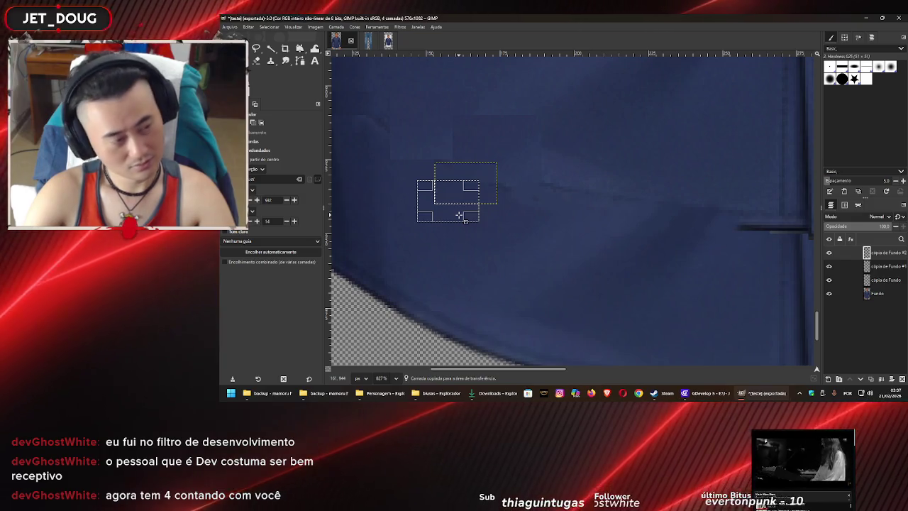
pyautogui.press('m')
pyautogui.moveTo(435, 193); pyautogui.dragTo(462, 180)
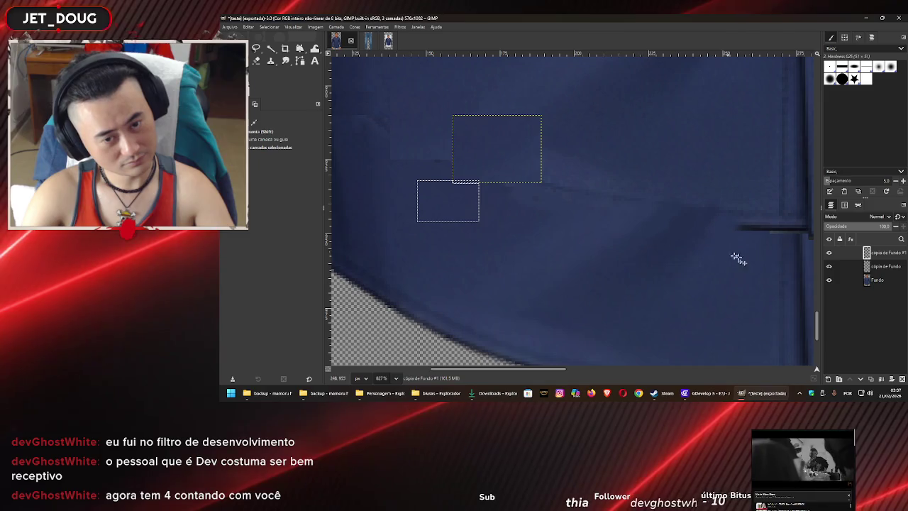
pyautogui.click(878, 279)
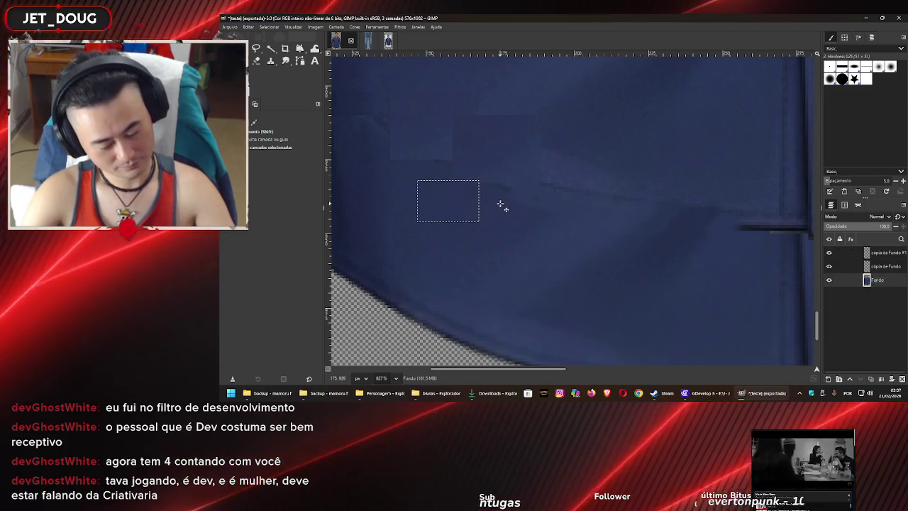
pyautogui.moveTo(462, 205); pyautogui.dragTo(457, 174)
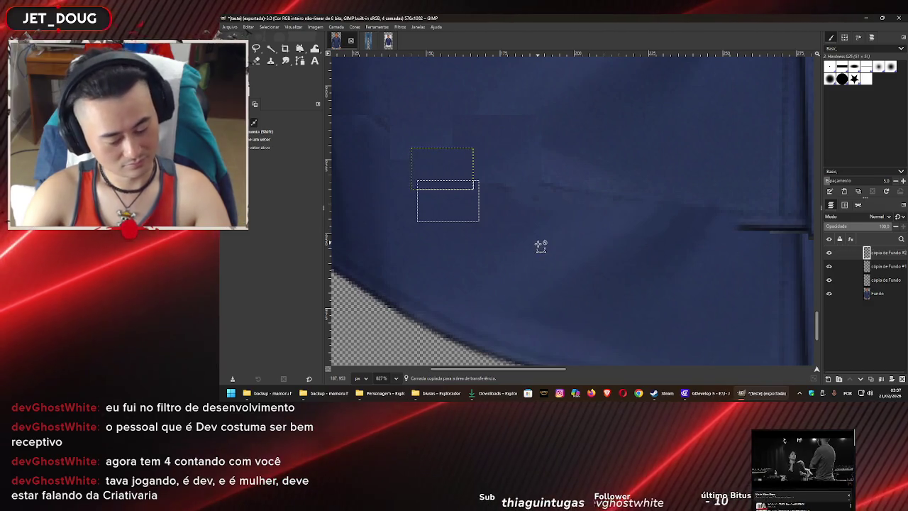
pyautogui.scroll(-3, 540, 247)
pyautogui.scroll(-3, 542, 252)
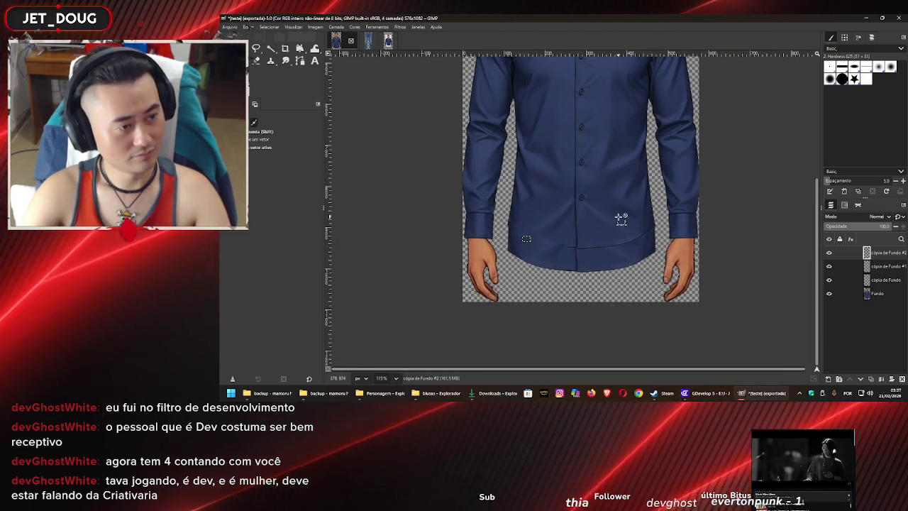
# Zoom around the canvas and select all four layers in the Layers panel
pyautogui.scroll(-2, 610, 220)
pyautogui.scroll(-2, 589, 245)
pyautogui.scroll(-1, 578, 268)
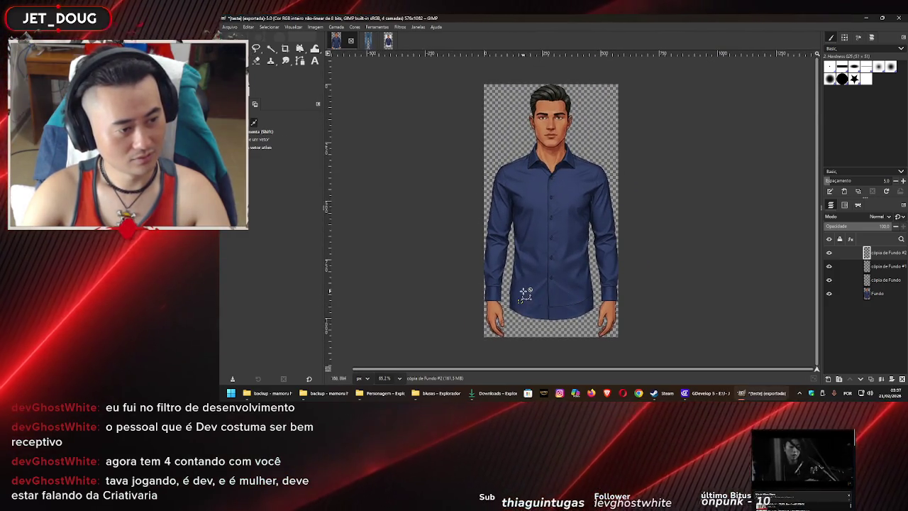
pyautogui.scroll(3, 542, 310)
pyautogui.scroll(1, 532, 307)
pyautogui.scroll(-1, 534, 308)
pyautogui.scroll(-3, 533, 309)
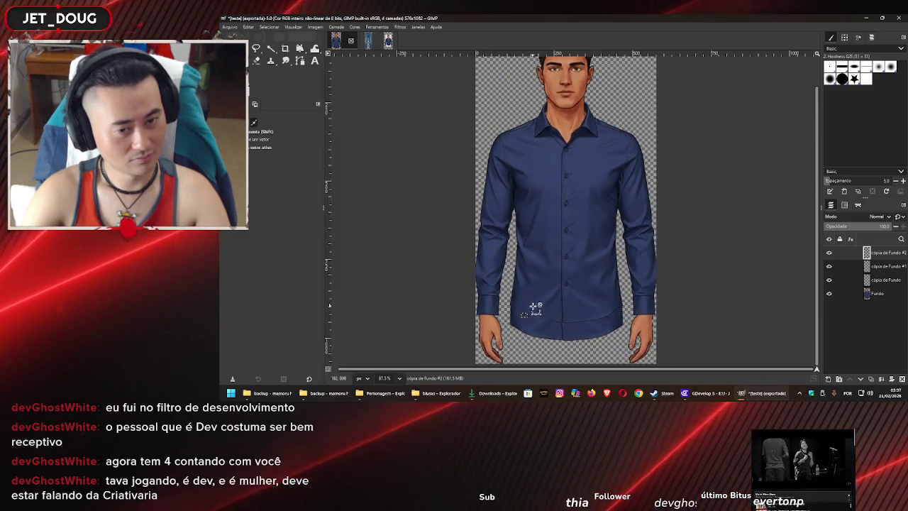
pyautogui.scroll(1, 538, 269)
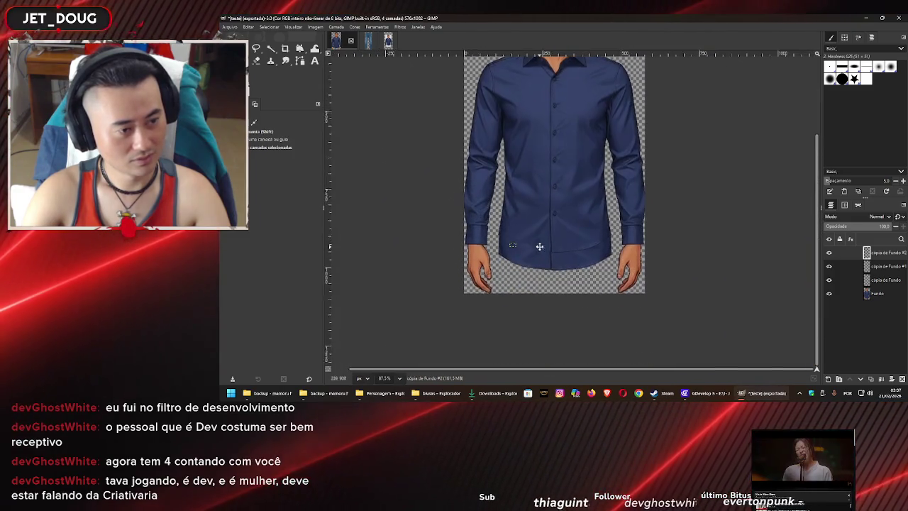
pyautogui.keyDown('shift'); pyautogui.click(878, 293); pyautogui.keyUp('shift')
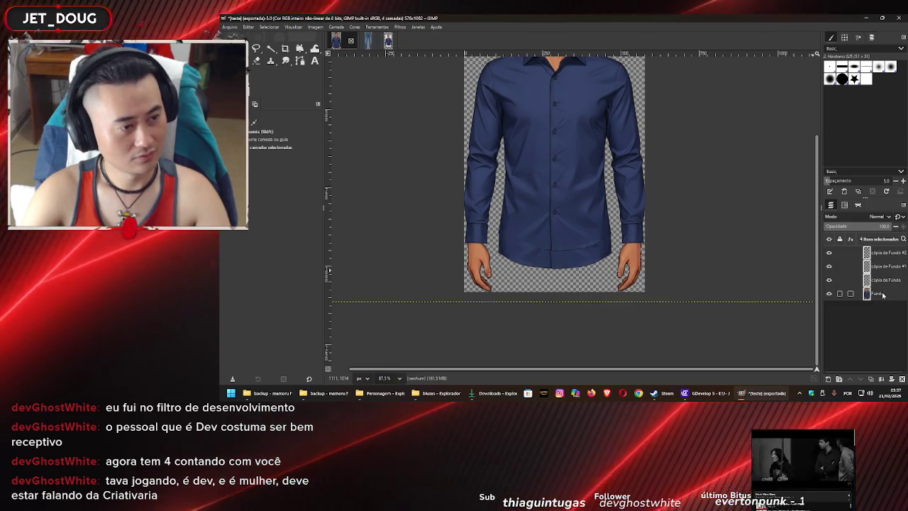
pyautogui.scroll(2, 546, 248)
pyautogui.scroll(3, 545, 250)
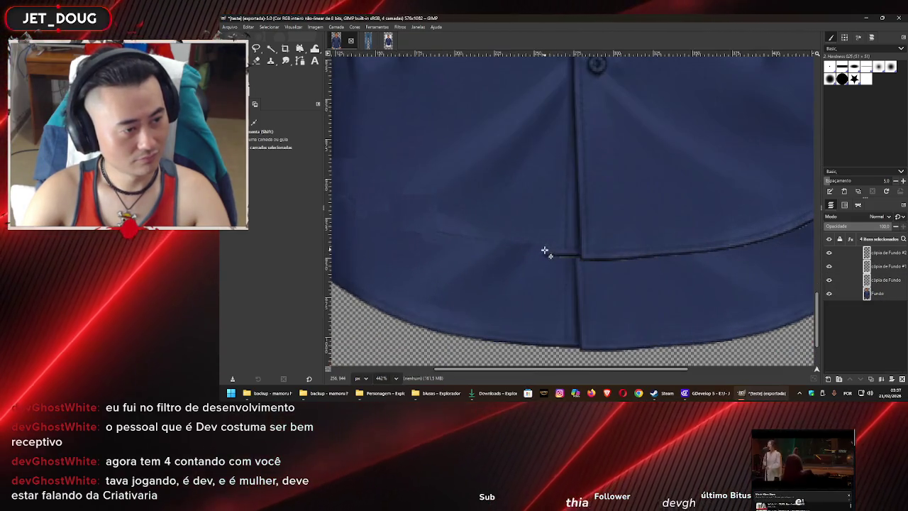
pyautogui.scroll(2, 526, 271)
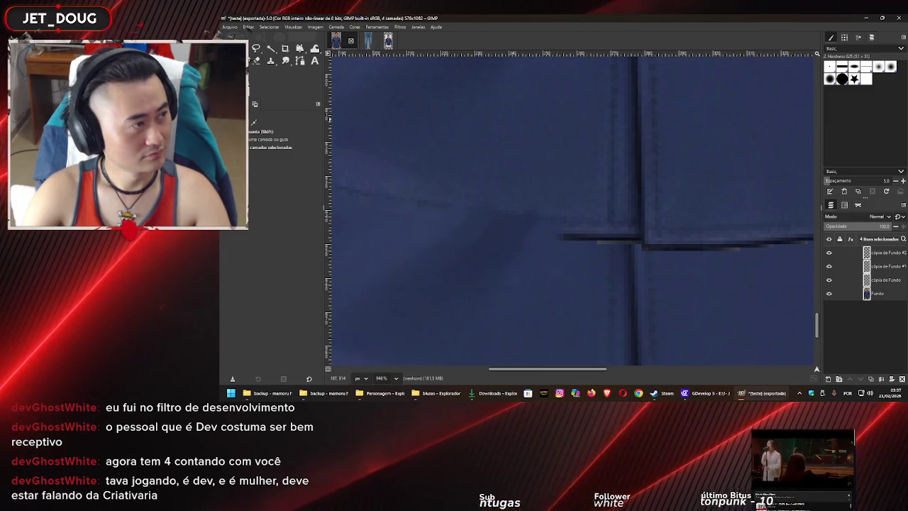
# With the Paintbrush, bring the hem seam into view and make Fundo the only active layer
pyautogui.press('p')
pyautogui.moveTo(496, 188); pyautogui.dragTo(576, 214)
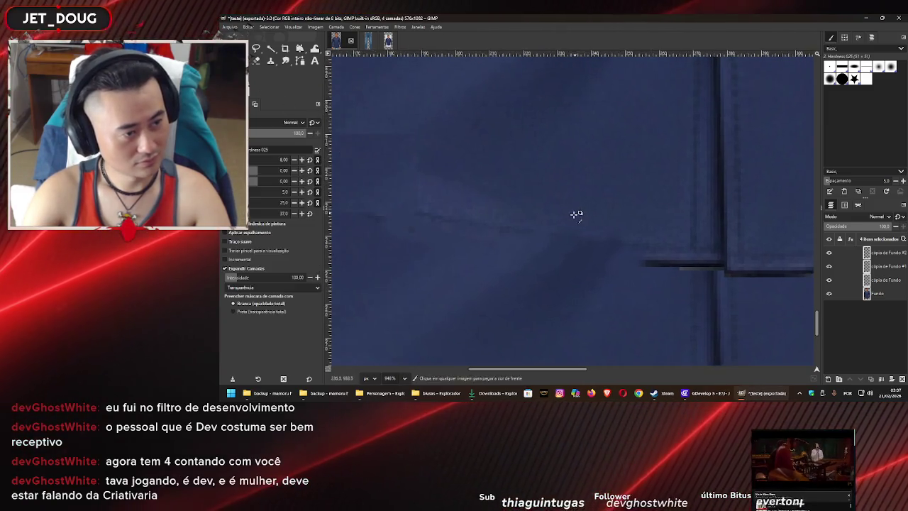
pyautogui.scroll(1, 574, 217)
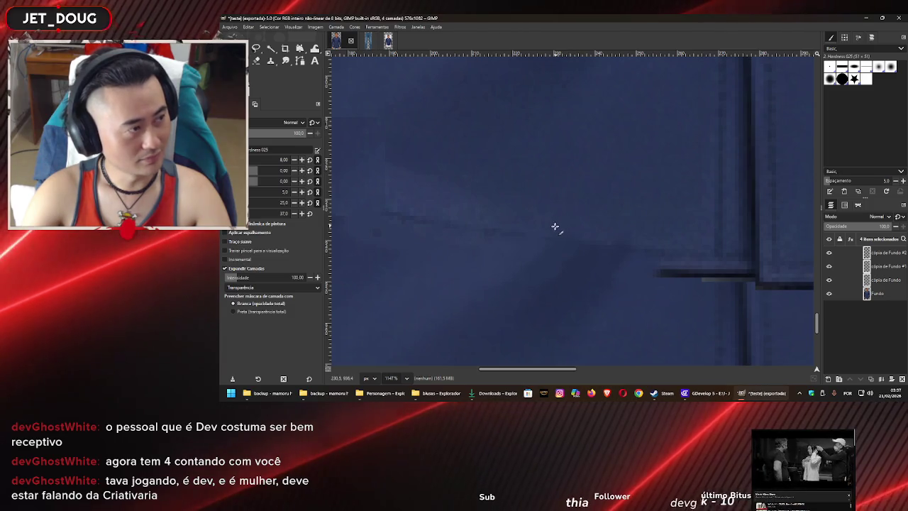
pyautogui.scroll(-1, 555, 227)
pyautogui.scroll(-2, 539, 227)
pyautogui.scroll(-2, 530, 227)
pyautogui.scroll(1, 526, 227)
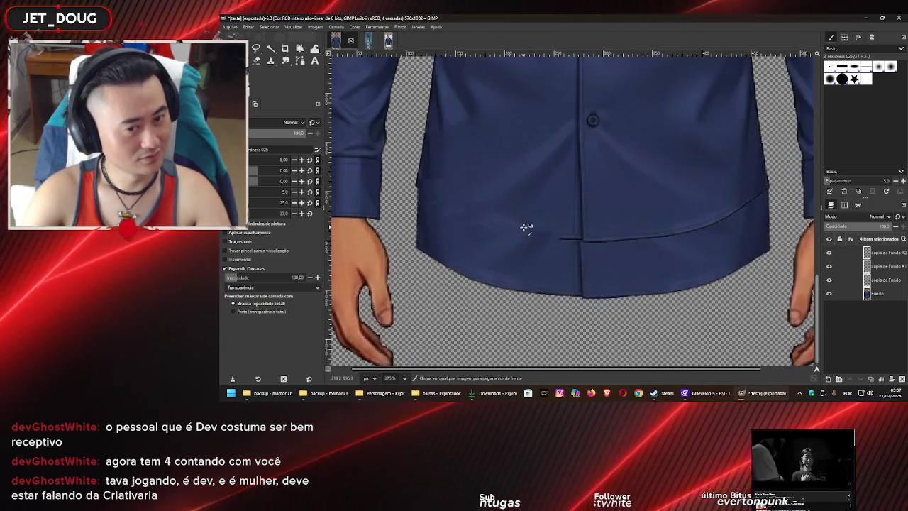
pyautogui.scroll(4, 526, 227)
pyautogui.click(856, 292)
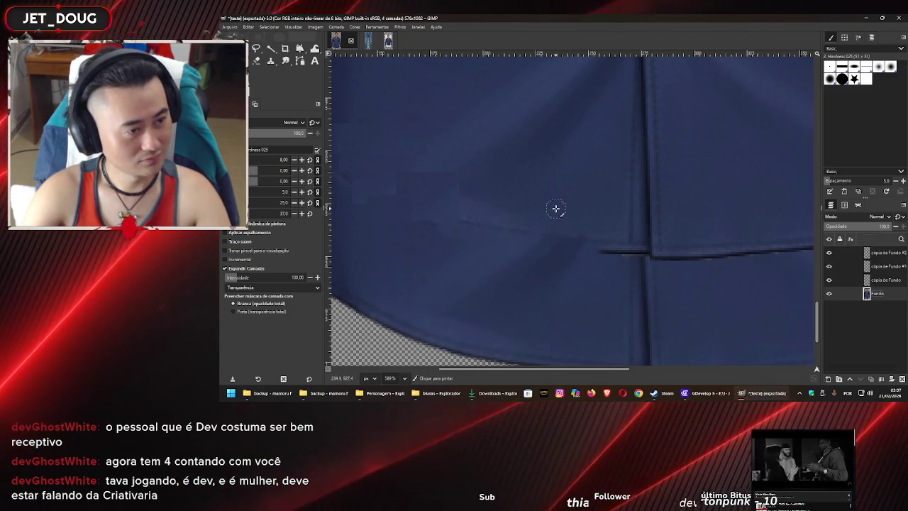
pyautogui.scroll(1, 550, 218)
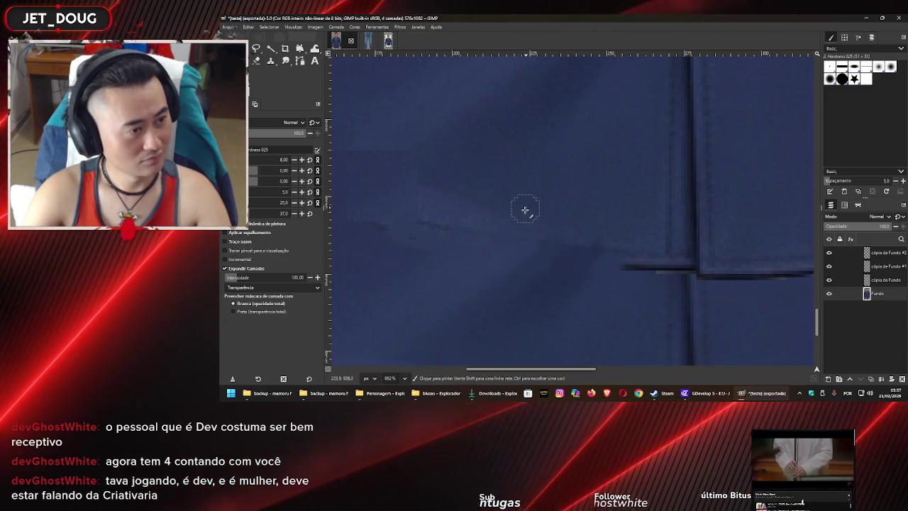
# Sample navy from the shirt and paint over the left end of the dark seam line
pyautogui.press('ctrl')
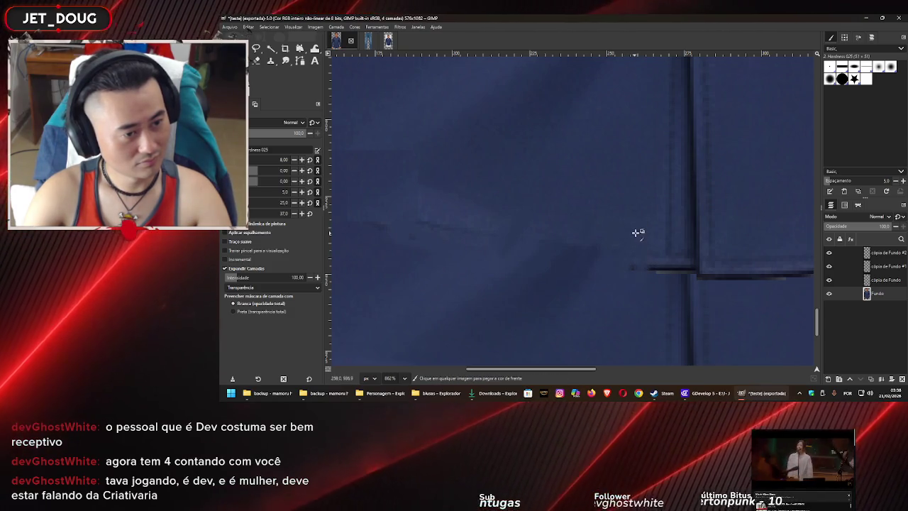
pyautogui.moveTo(630, 267); pyautogui.dragTo(644, 266)
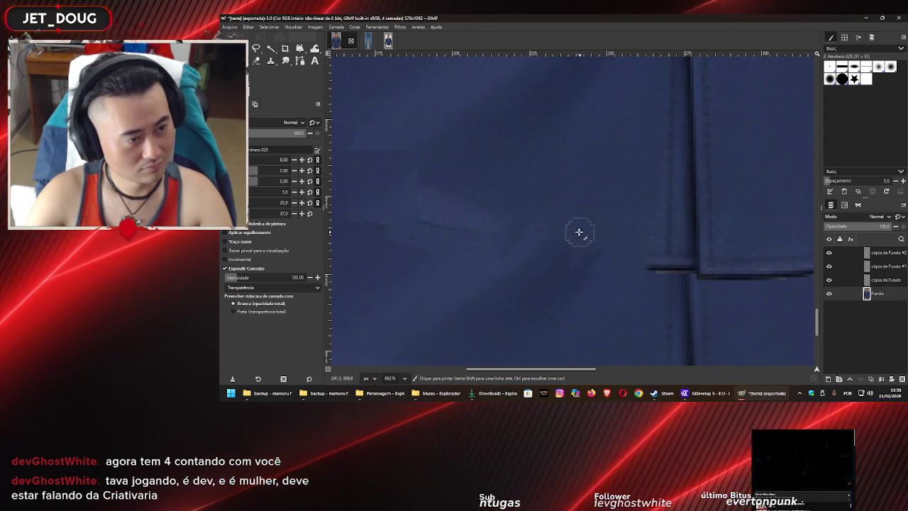
pyautogui.press('ctrl')
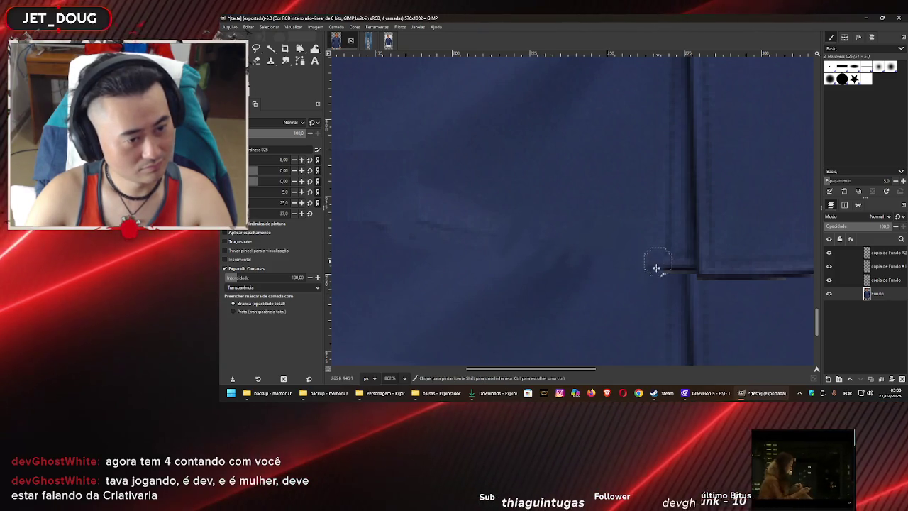
pyautogui.moveTo(659, 263); pyautogui.dragTo(645, 268)
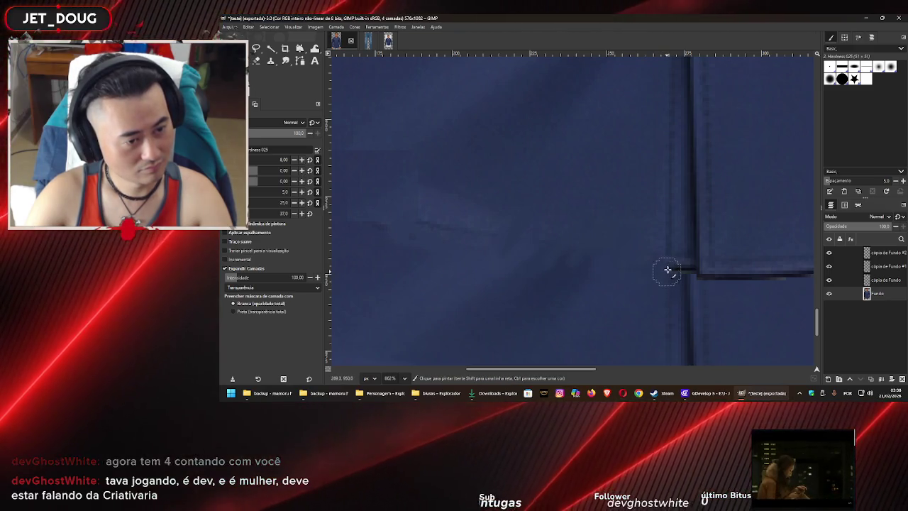
pyautogui.press('ctrl')
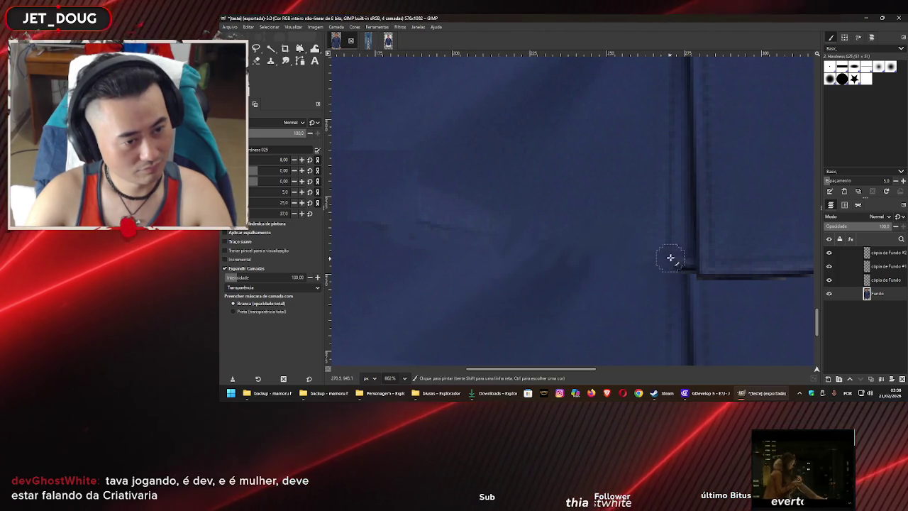
pyautogui.keyDown('ctrl'); pyautogui.scroll(2, 620, 248); pyautogui.keyUp('ctrl')
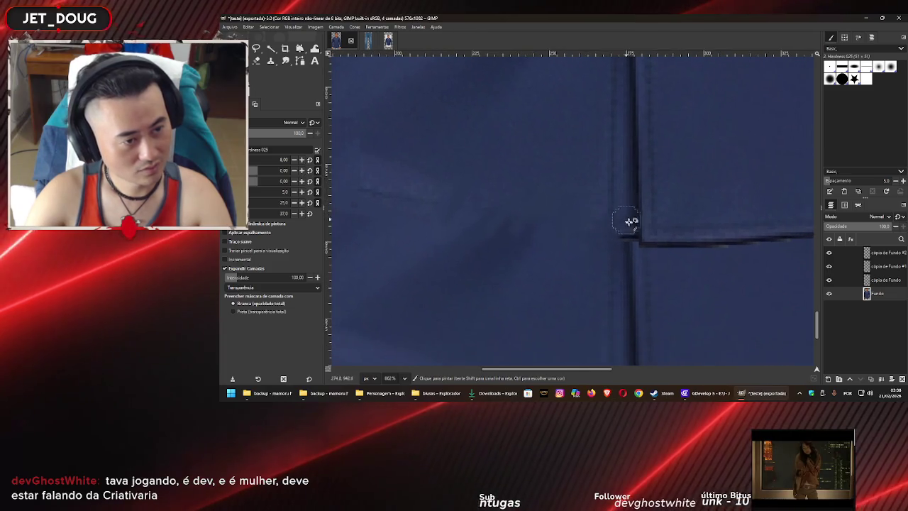
pyautogui.keyDown('ctrl'); pyautogui.scroll(1, 629, 218); pyautogui.keyUp('ctrl')
pyautogui.press('ctrl')
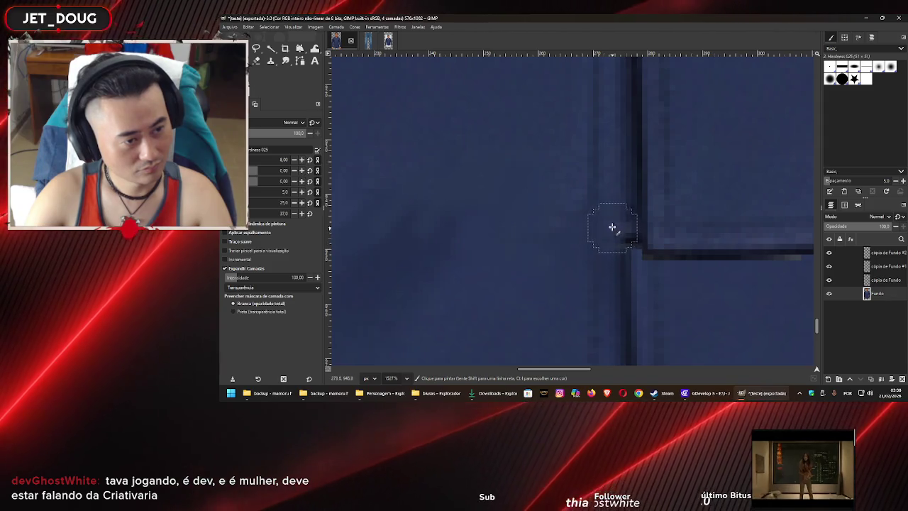
pyautogui.moveTo(615, 270); pyautogui.dragTo(602, 223)
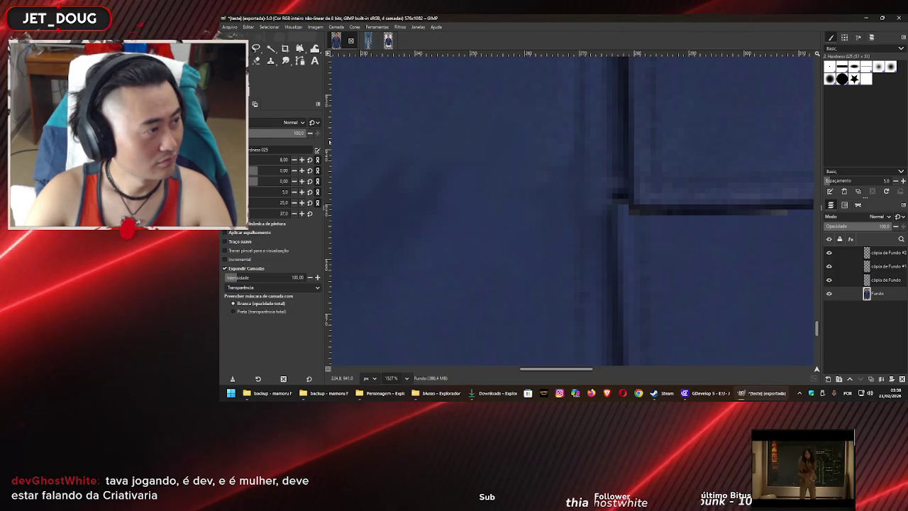
# Choose the Hardness 075 brush and set its size to 4
pyautogui.click(253, 150)
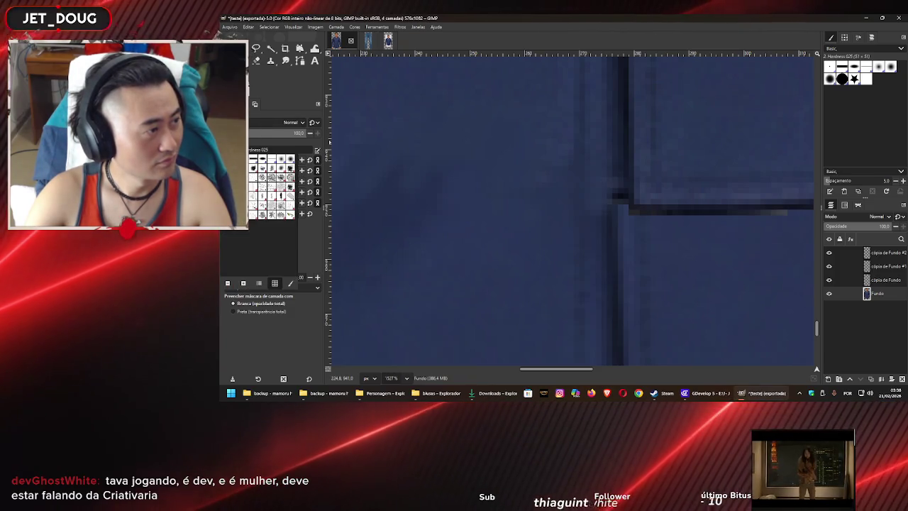
pyautogui.click(262, 162)
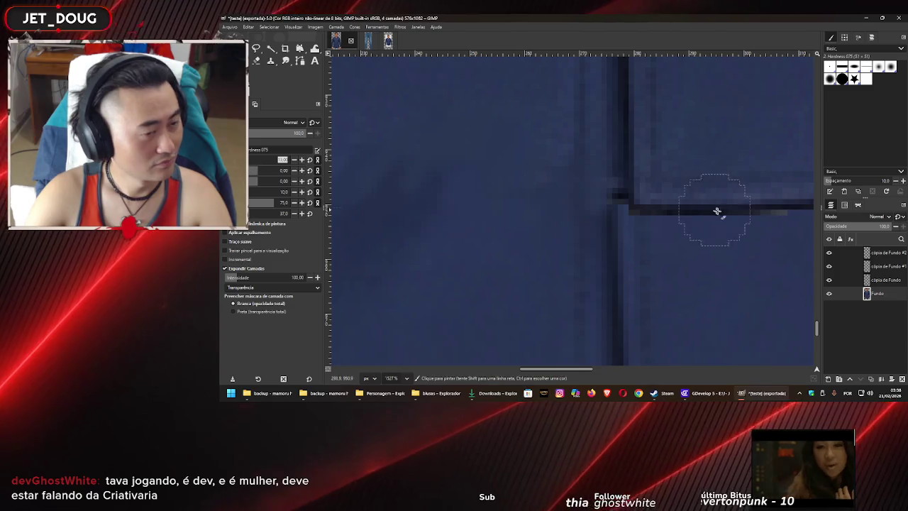
pyautogui.click(282, 159)
pyautogui.write('10')
pyautogui.press('Return')
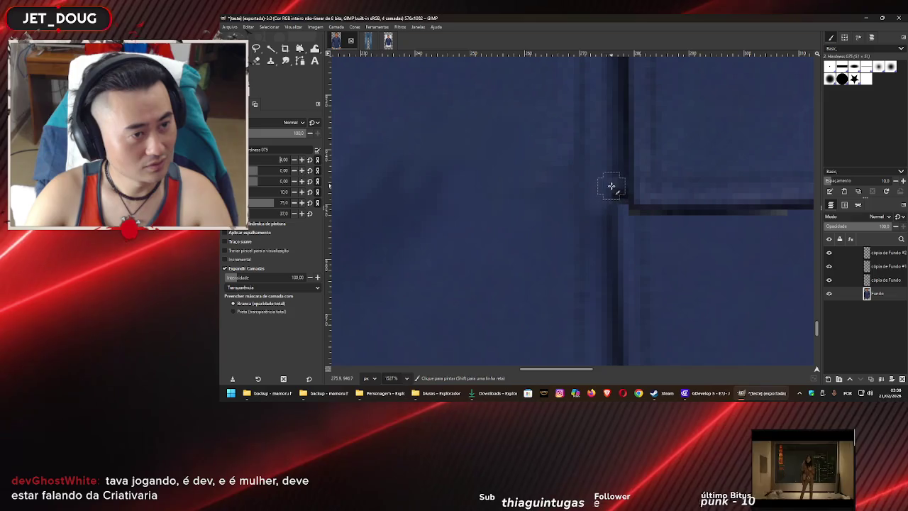
pyautogui.write('4')
pyautogui.press('Return')
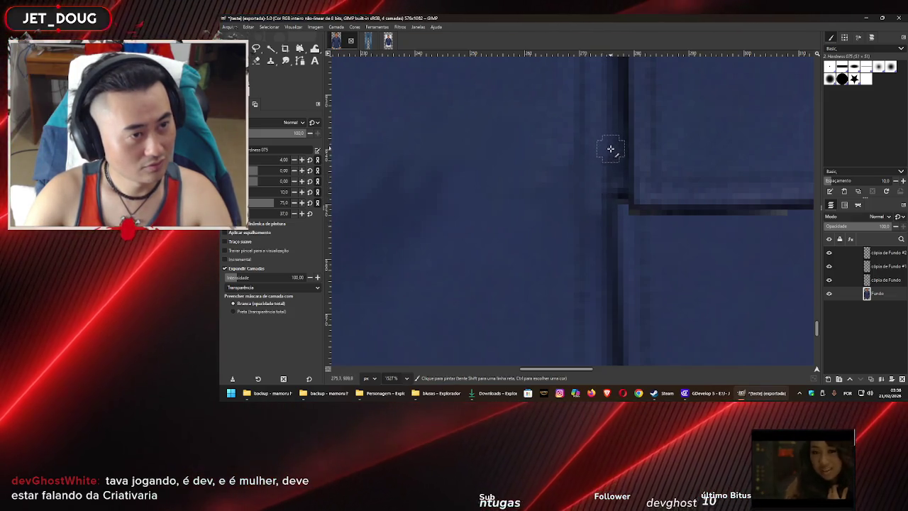
# Zoom into the hem seam and paint navy over the first part of the dark line
pyautogui.keyDown('ctrl'); pyautogui.scroll(-1, 589, 107); pyautogui.keyUp('ctrl')
pyautogui.keyDown('ctrl'); pyautogui.scroll(-1, 610, 188); pyautogui.keyUp('ctrl')
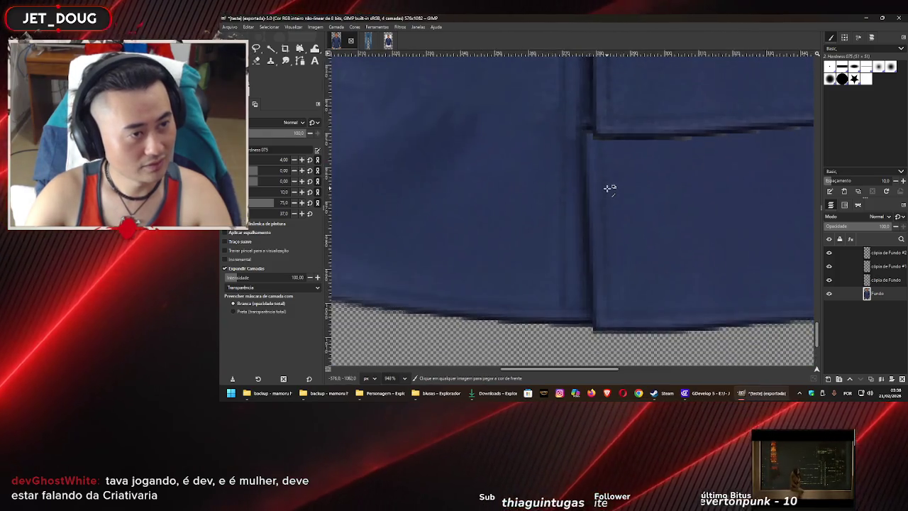
pyautogui.keyDown('ctrl'); pyautogui.scroll(-2, 610, 188); pyautogui.keyUp('ctrl')
pyautogui.keyDown('ctrl'); pyautogui.scroll(1, 592, 215); pyautogui.keyUp('ctrl')
pyautogui.keyDown('ctrl'); pyautogui.scroll(1, 582, 205); pyautogui.keyUp('ctrl')
pyautogui.keyDown('ctrl'); pyautogui.scroll(2, 572, 203); pyautogui.keyUp('ctrl')
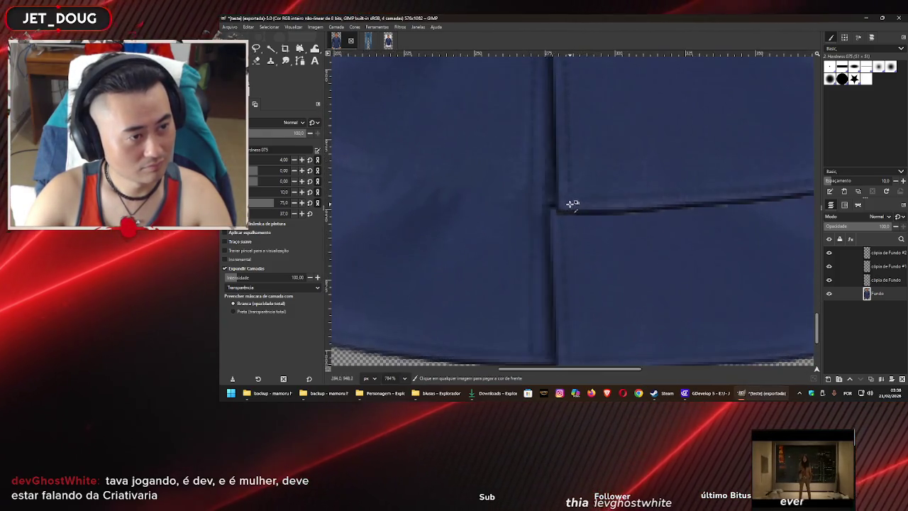
pyautogui.keyDown('ctrl'); pyautogui.scroll(1, 572, 204); pyautogui.keyUp('ctrl')
pyautogui.keyDown('ctrl'); pyautogui.scroll(1, 542, 213); pyautogui.keyUp('ctrl')
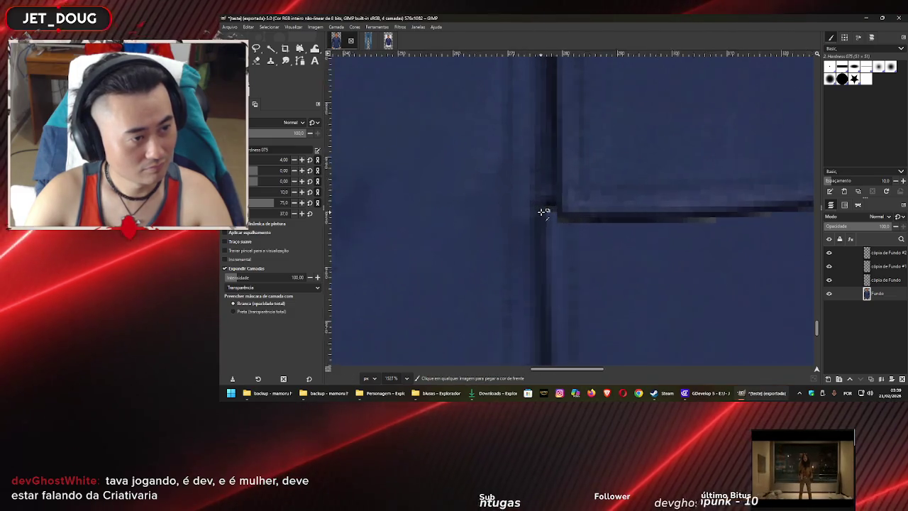
pyautogui.keyDown('ctrl'); pyautogui.scroll(1, 543, 207); pyautogui.keyUp('ctrl')
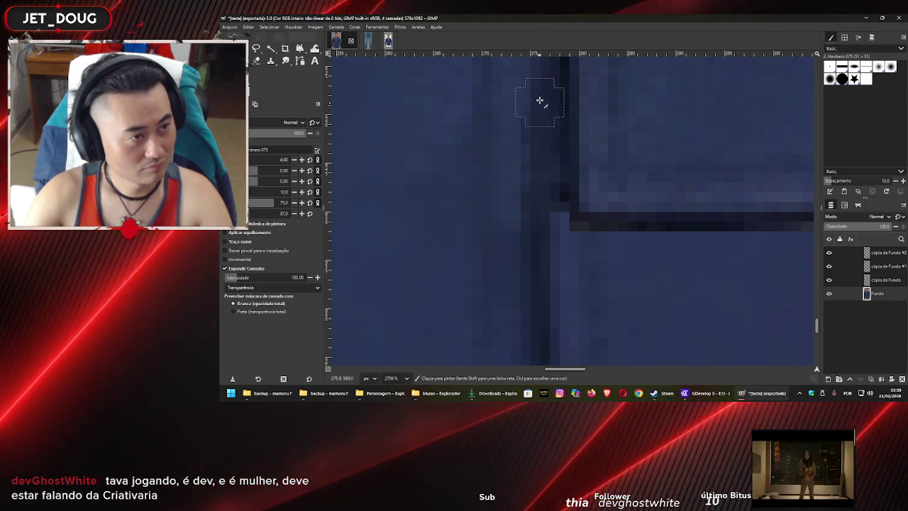
pyautogui.keyDown('ctrl'); pyautogui.scroll(-1, 546, 161); pyautogui.keyUp('ctrl')
pyautogui.keyDown('ctrl'); pyautogui.scroll(-1, 560, 150); pyautogui.keyUp('ctrl')
pyautogui.keyDown('ctrl'); pyautogui.scroll(-1, 552, 193); pyautogui.keyUp('ctrl')
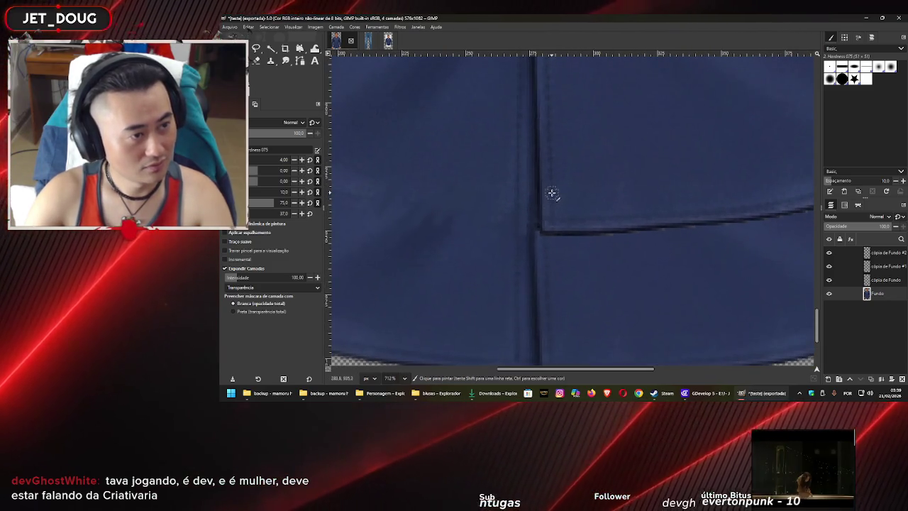
pyautogui.keyDown('ctrl'); pyautogui.scroll(2, 543, 217); pyautogui.keyUp('ctrl')
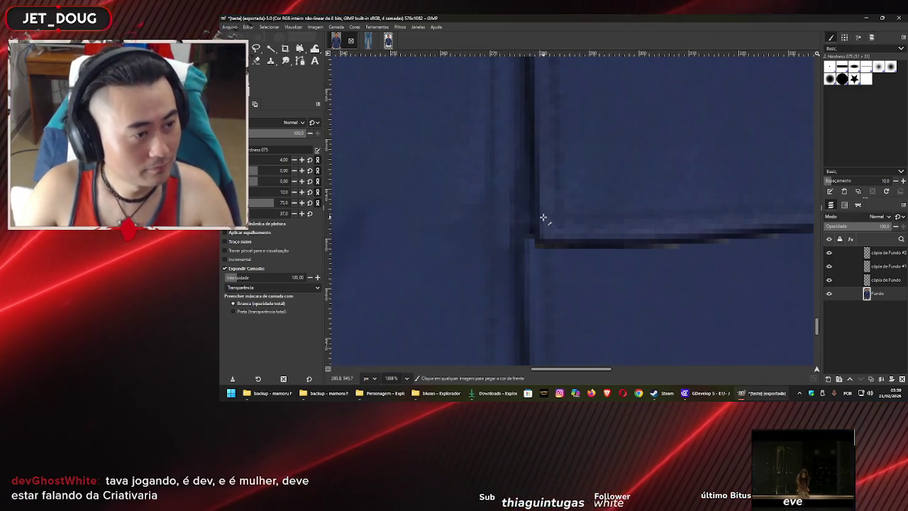
pyautogui.keyDown('ctrl'); pyautogui.scroll(1, 537, 225); pyautogui.keyUp('ctrl')
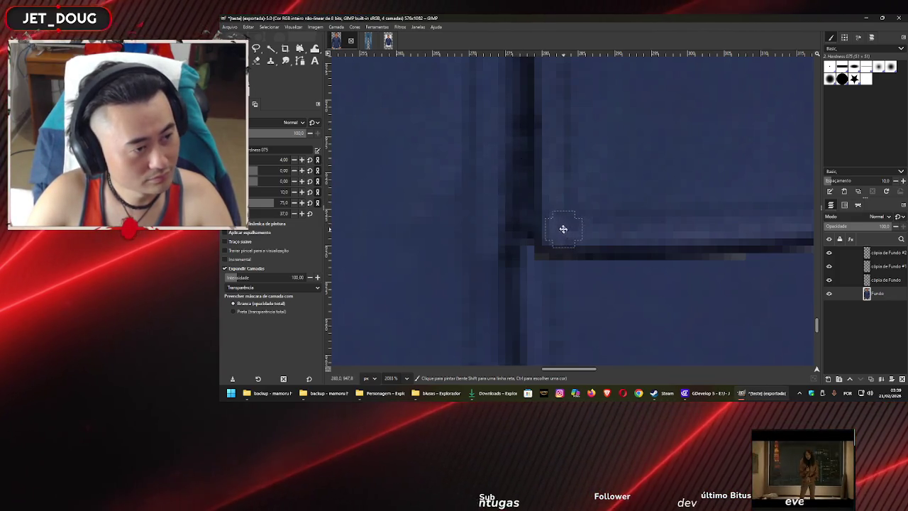
pyautogui.keyDown('ctrl'); pyautogui.scroll(2, 563, 228); pyautogui.keyUp('ctrl')
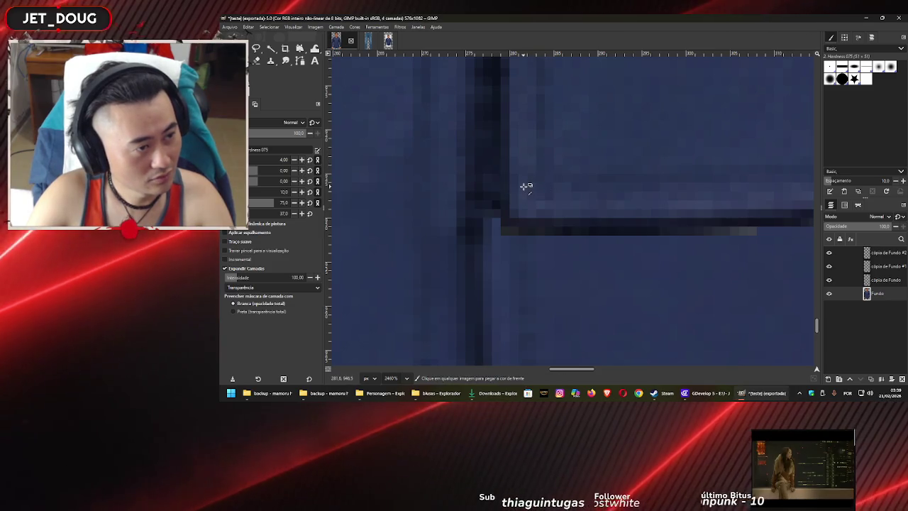
pyautogui.click(523, 227)
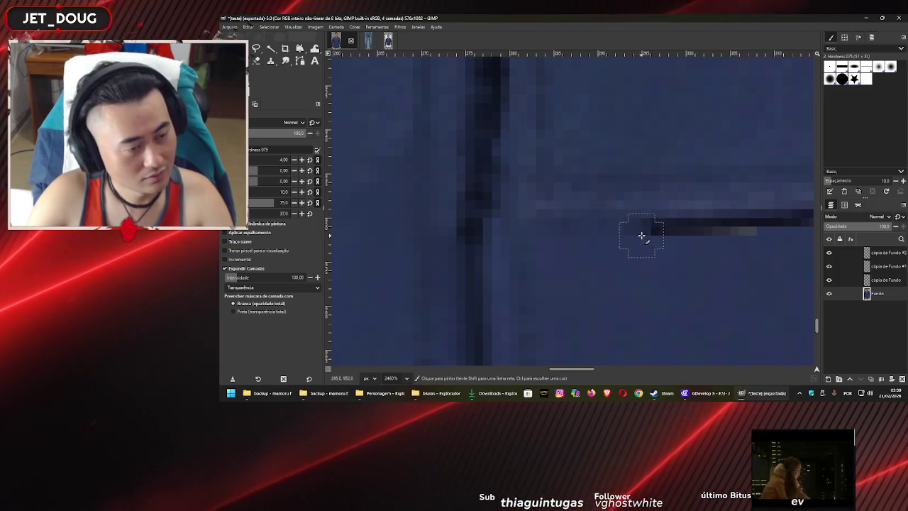
# Paint navy over the next dark seam segments and the small smudge beside the seam
pyautogui.moveTo(642, 235); pyautogui.dragTo(469, 255)
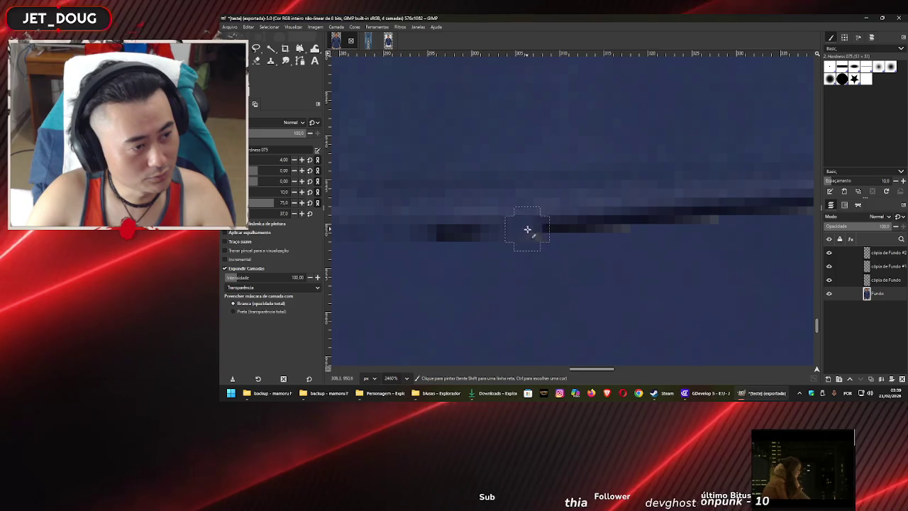
pyautogui.click(560, 216)
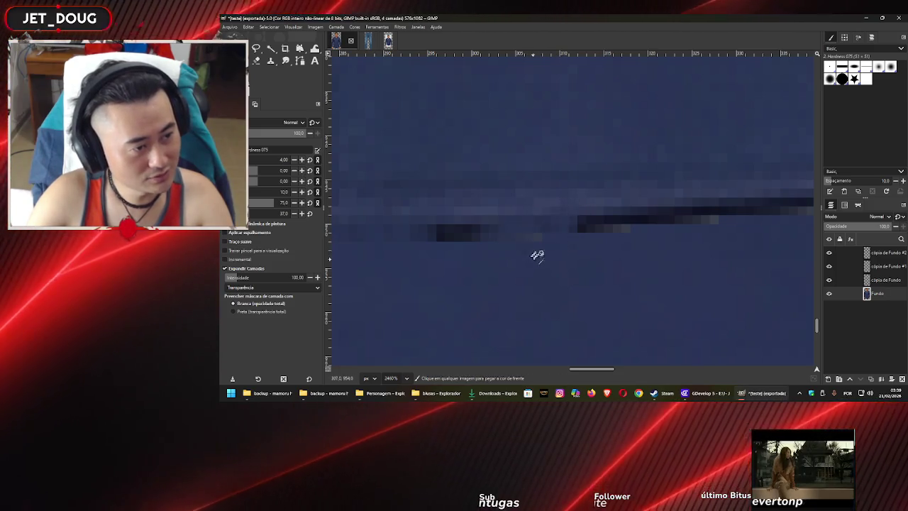
pyautogui.click(461, 235)
pyautogui.click(436, 230)
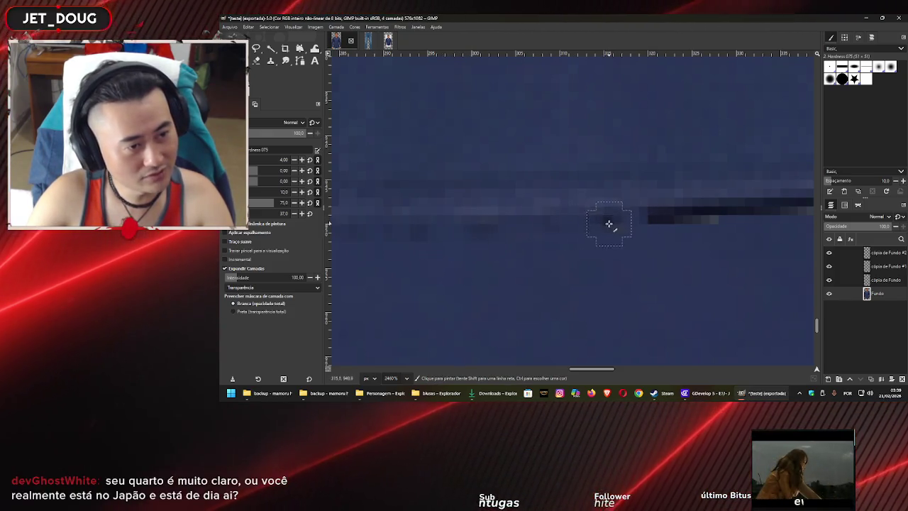
pyautogui.moveTo(673, 241)
pyautogui.mouseDown()
pyautogui.moveTo(553, 266)
pyautogui.moveTo(590, 241)
pyautogui.moveTo(583, 245)
pyautogui.mouseUp()
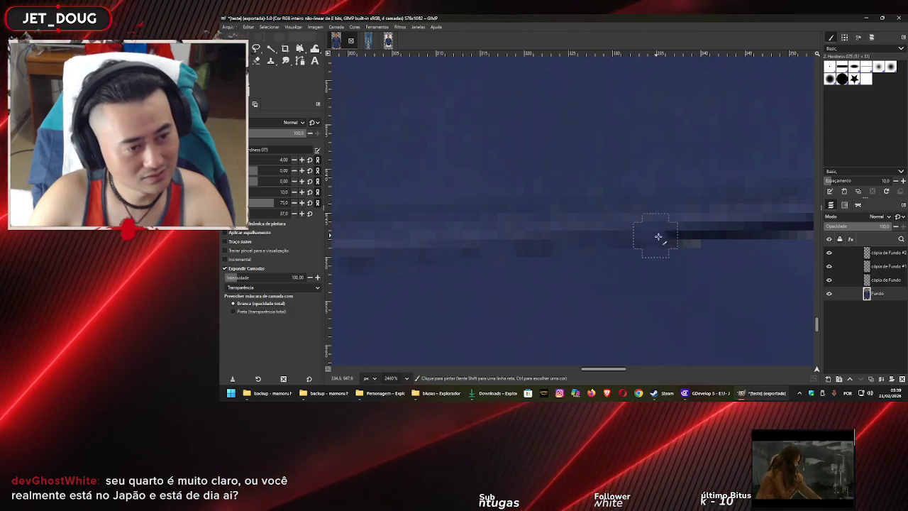
pyautogui.press('ctrl')
pyautogui.moveTo(716, 234); pyautogui.dragTo(689, 237)
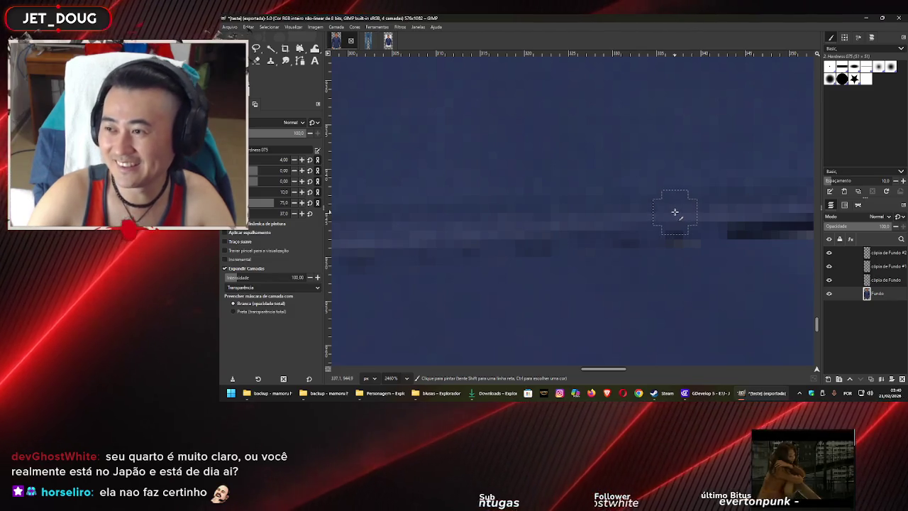
pyautogui.hscroll(-1, 603, 241)
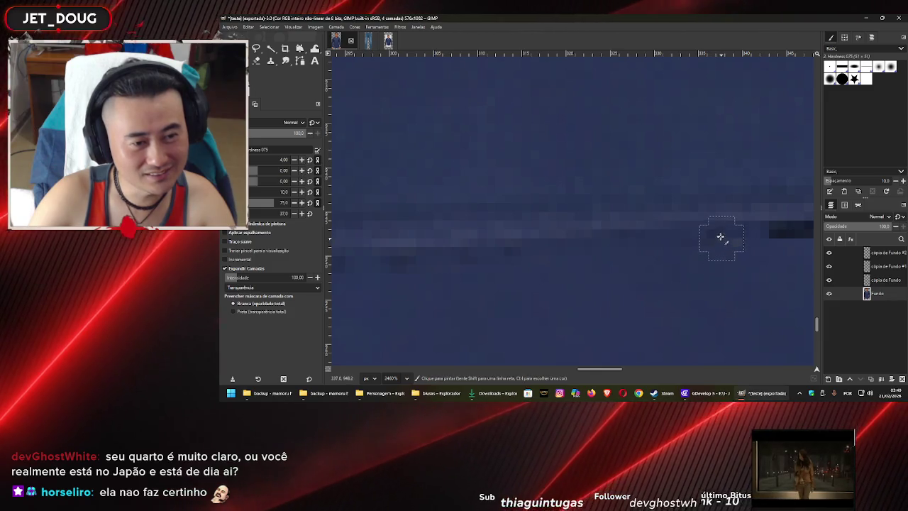
pyautogui.moveTo(735, 243); pyautogui.dragTo(683, 253)
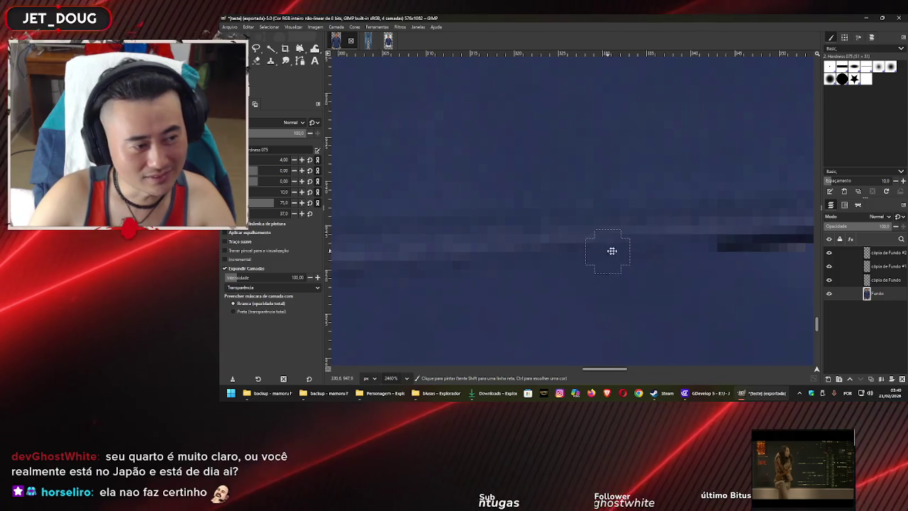
pyautogui.moveTo(594, 245); pyautogui.dragTo(645, 282)
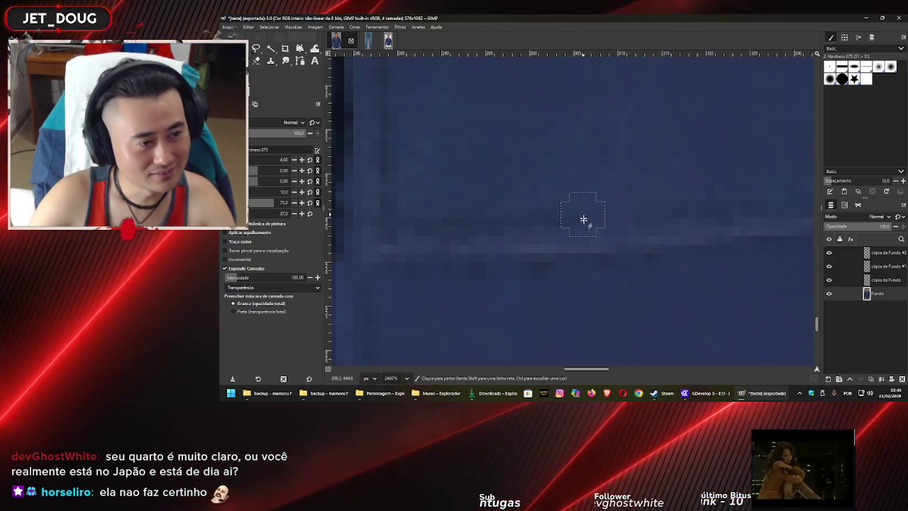
# Repeatedly sample the navy next to the seam while shifting the view along it
pyautogui.press('ctrl')
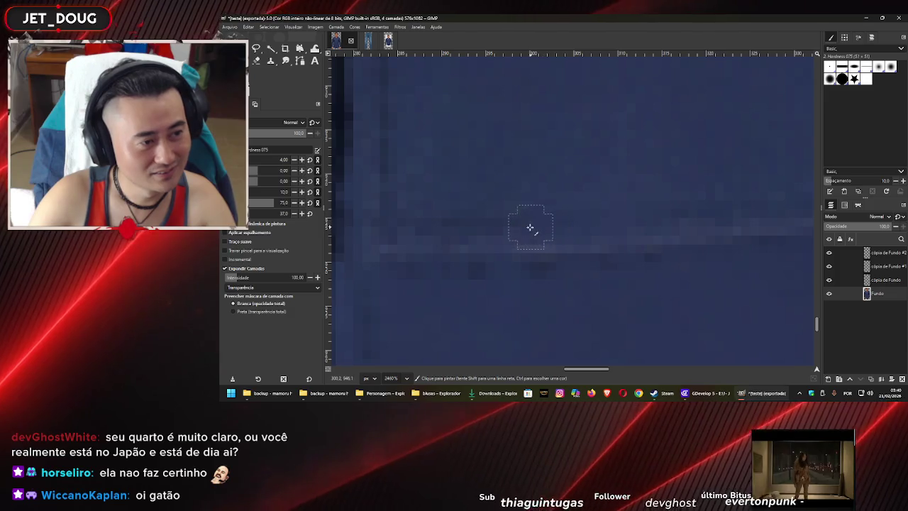
pyautogui.press('ctrl')
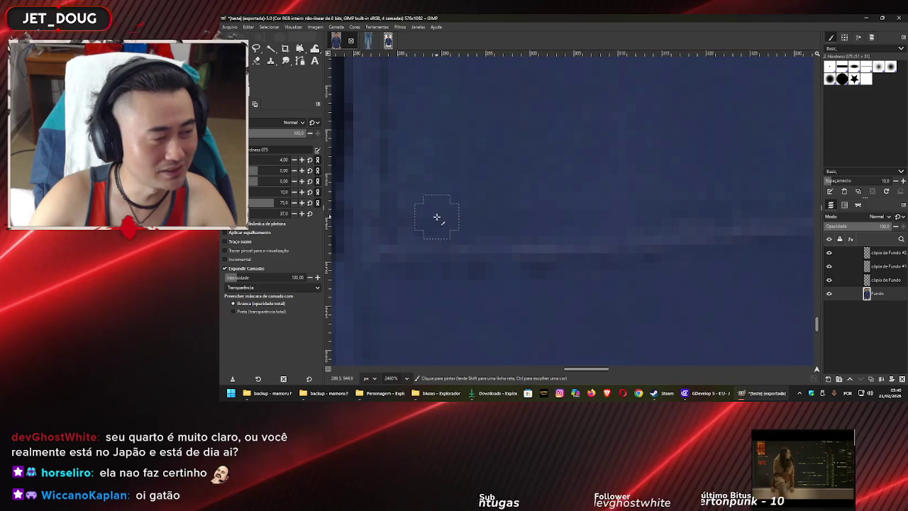
pyautogui.press('ctrl')
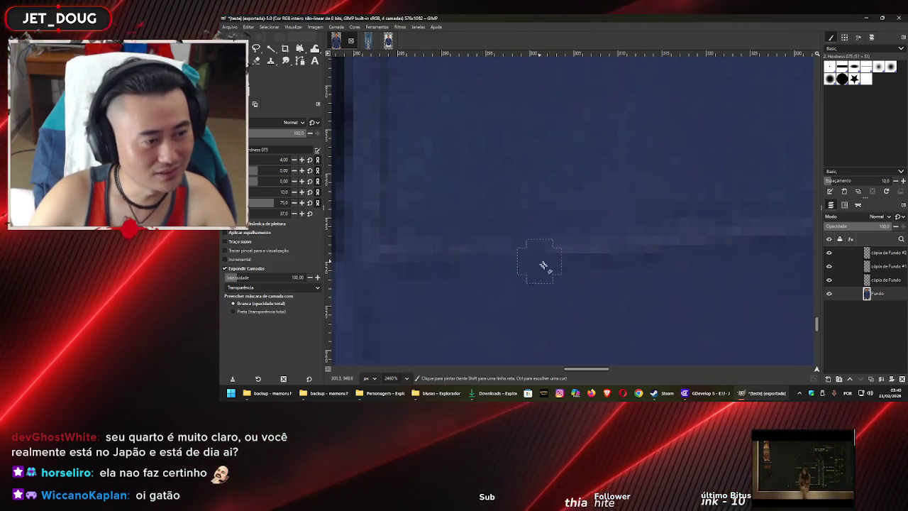
pyautogui.press('space')
pyautogui.press('space')
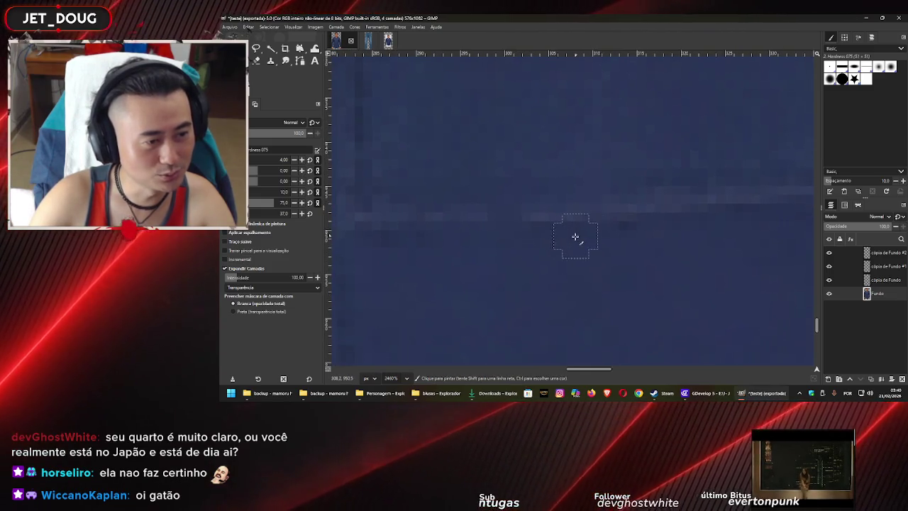
pyautogui.press('ctrl')
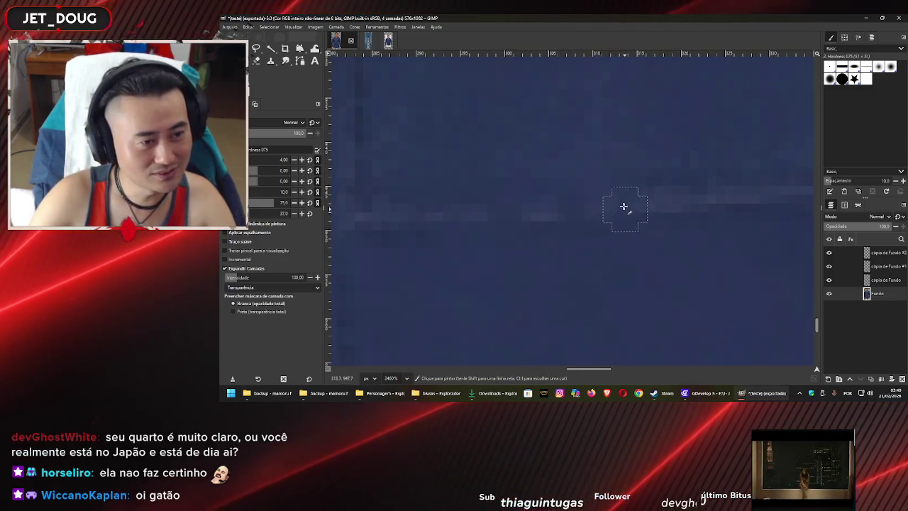
pyautogui.press('ctrl')
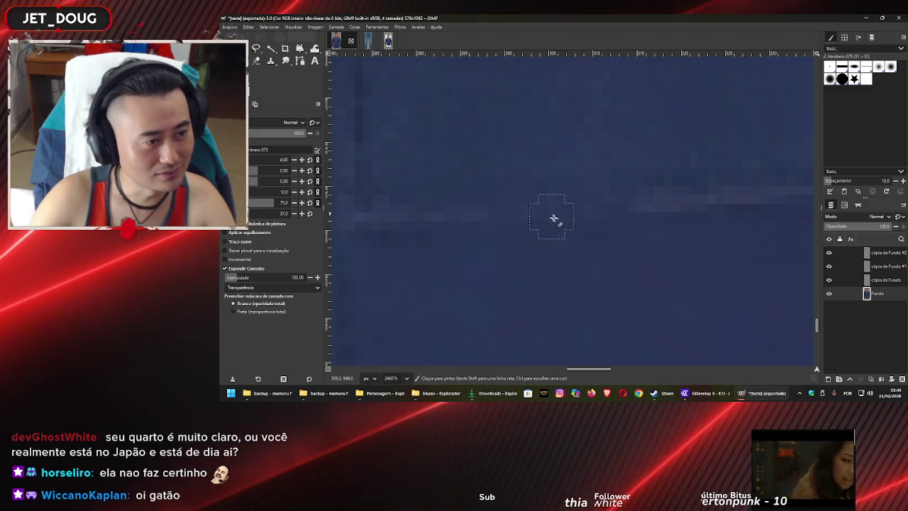
pyautogui.press('ctrl')
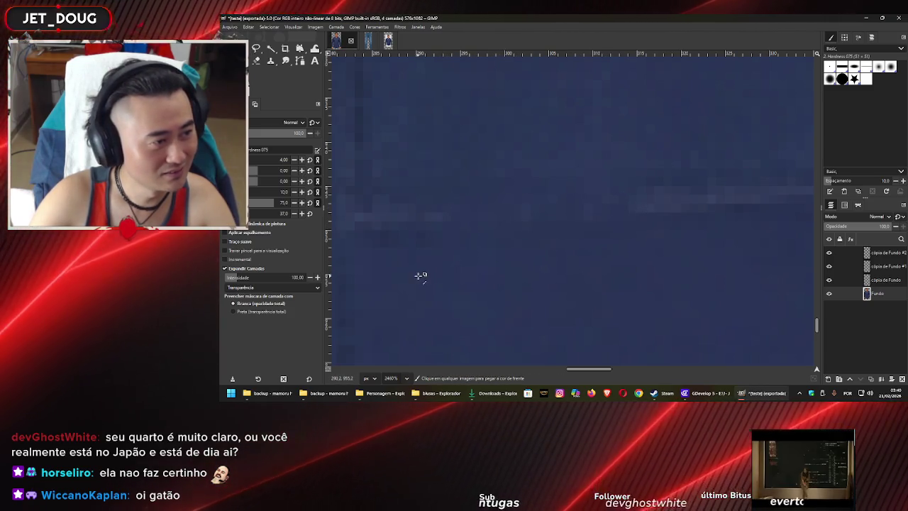
pyautogui.press('ctrl')
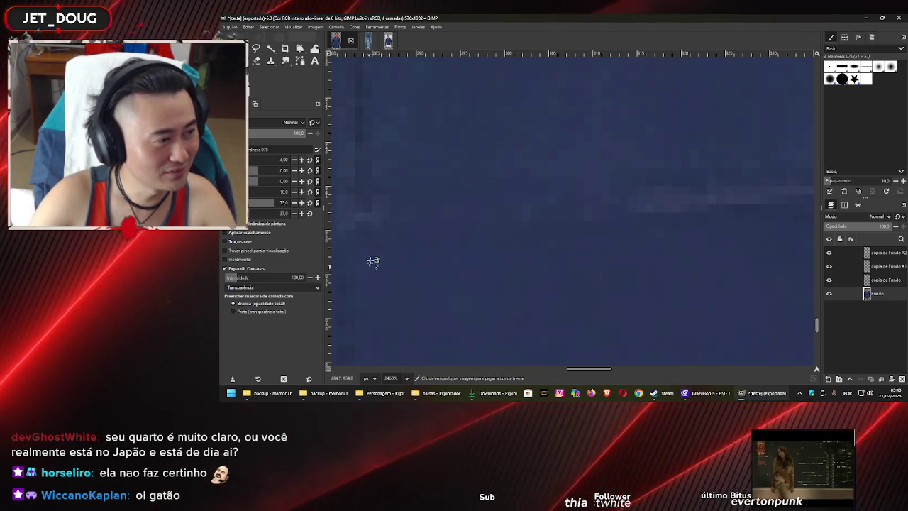
pyautogui.scroll(-3, 428, 205)
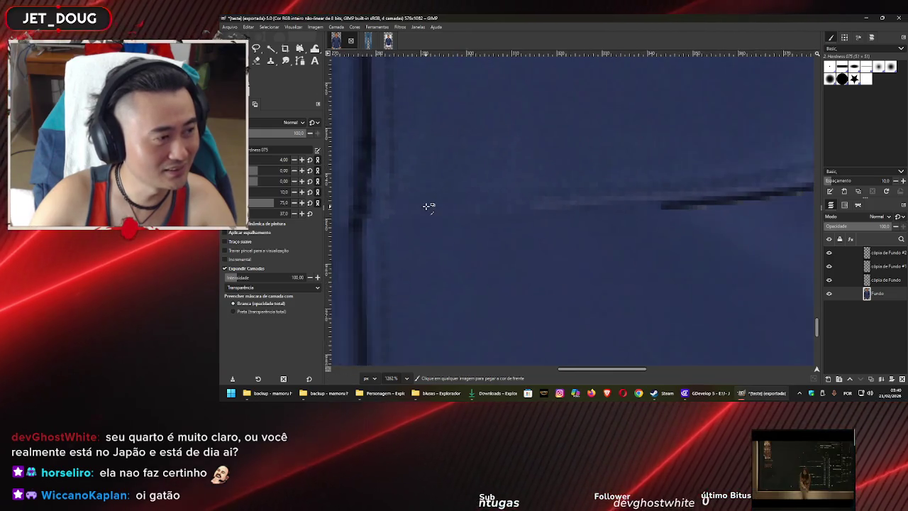
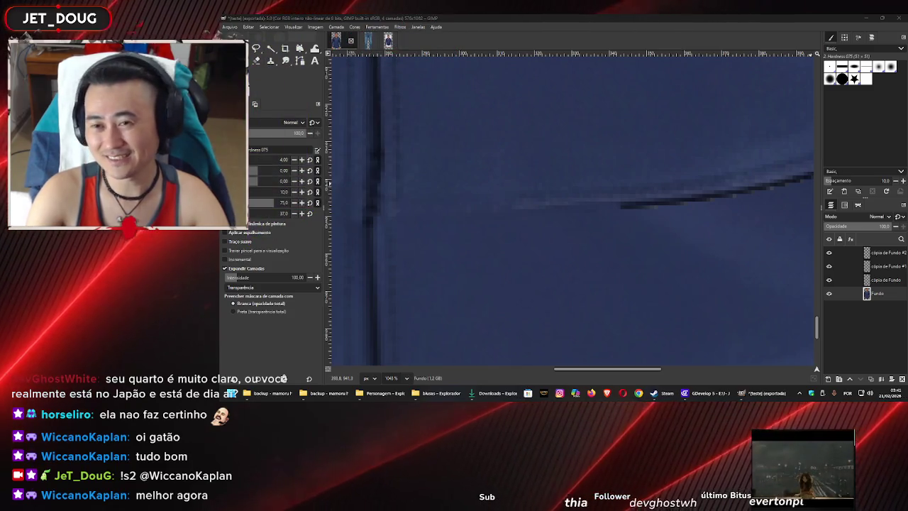
# Zoom in and out on the hem seam to inspect it, then switch to Rectangle Select
pyautogui.moveTo(603, 219); pyautogui.dragTo(565, 227)
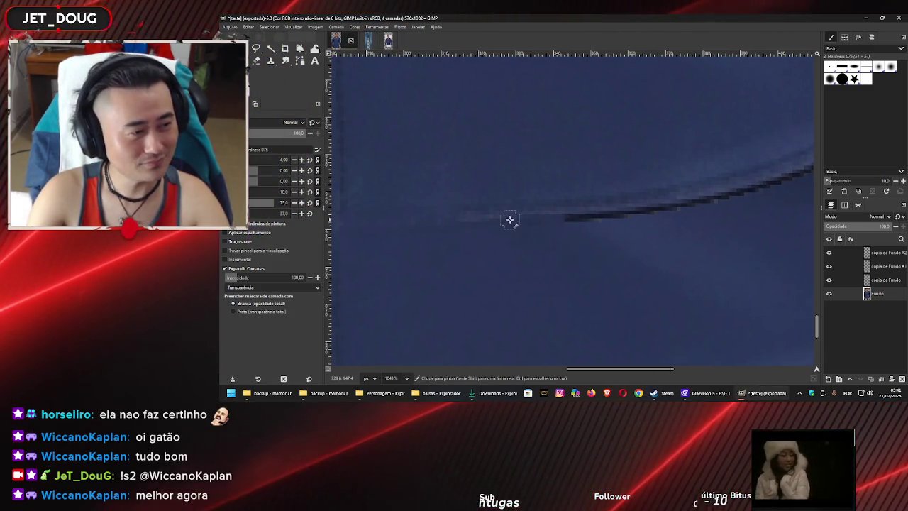
pyautogui.scroll(-2, 510, 219)
pyautogui.scroll(-2, 617, 166)
pyautogui.scroll(-1, 582, 166)
pyautogui.scroll(-1, 576, 235)
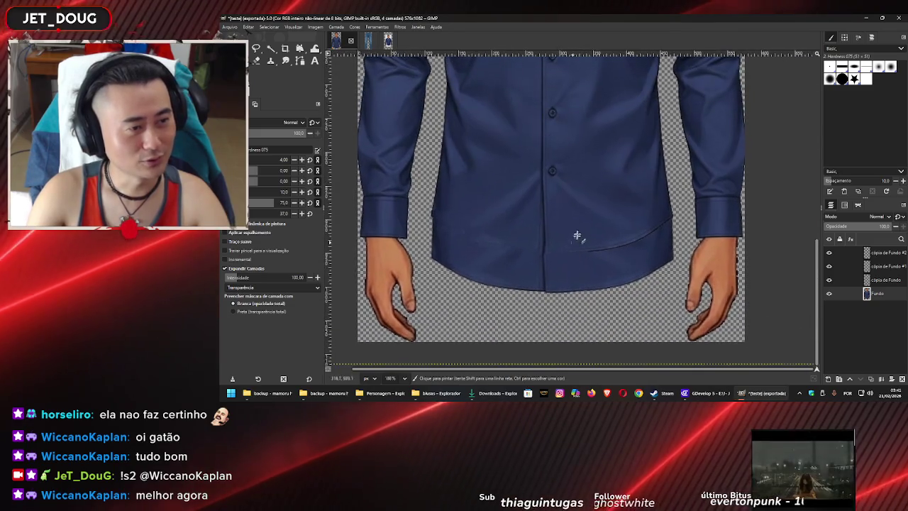
pyautogui.scroll(1, 510, 206)
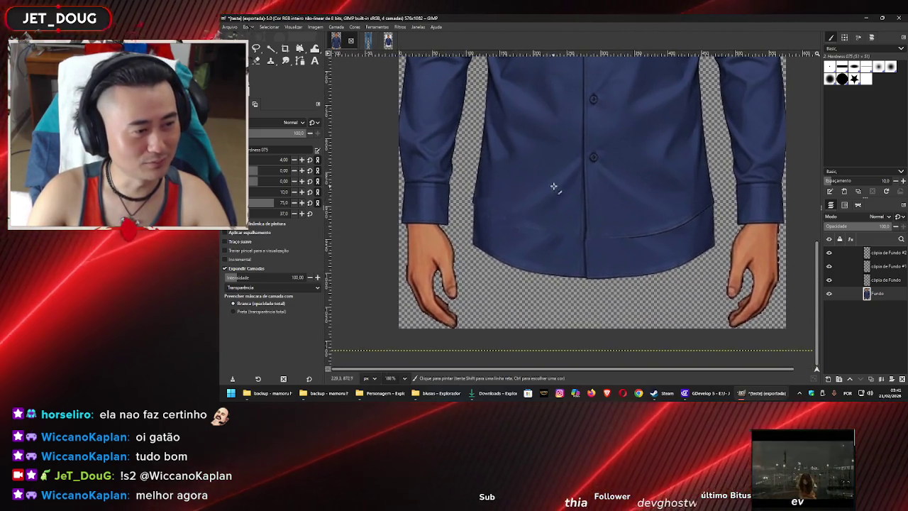
pyautogui.scroll(2, 531, 223)
pyautogui.scroll(1, 537, 224)
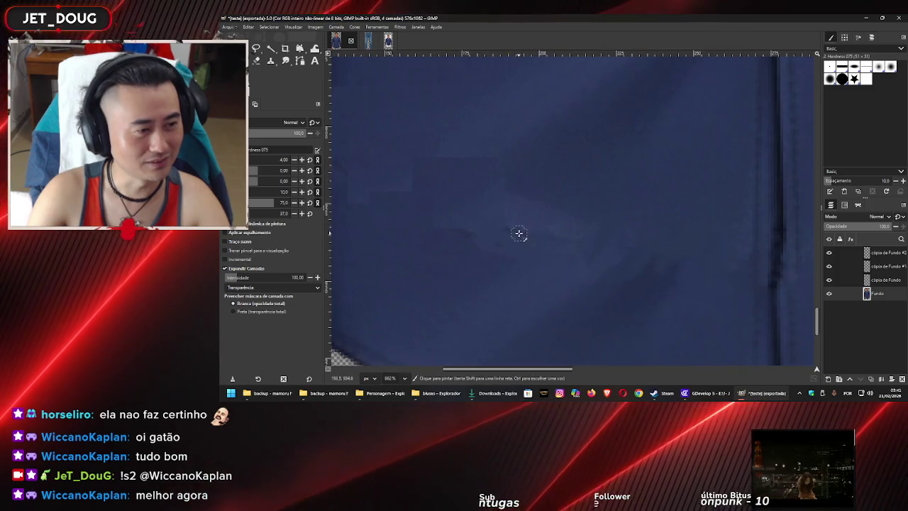
pyautogui.scroll(2, 520, 232)
pyautogui.scroll(-2, 508, 228)
pyautogui.scroll(-3, 513, 223)
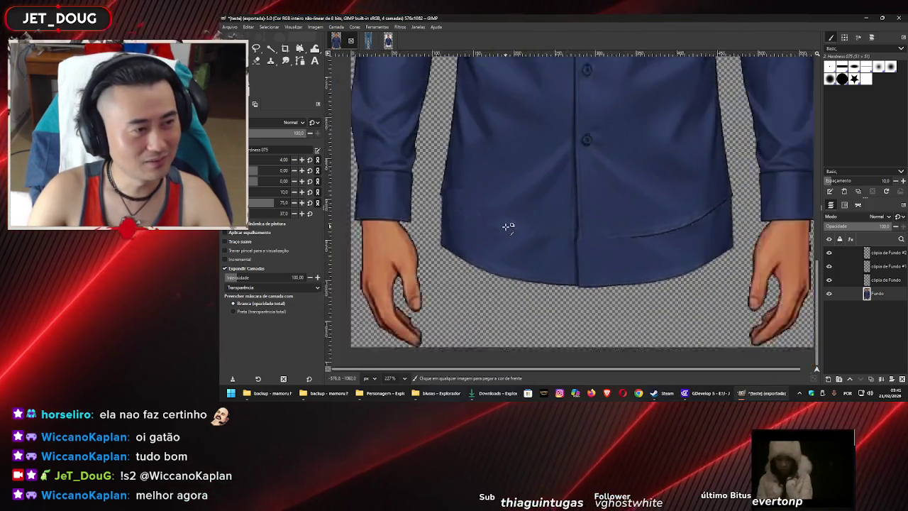
pyautogui.scroll(-1, 507, 227)
pyautogui.press('r')
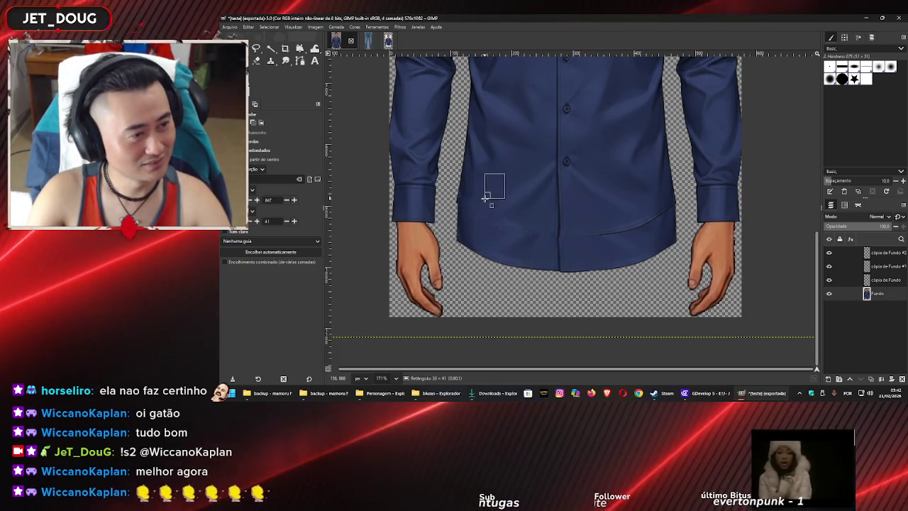
# Copy a small clean fabric patch to a new layer and move it down over the hem seam
pyautogui.moveTo(482, 193); pyautogui.dragTo(481, 190)
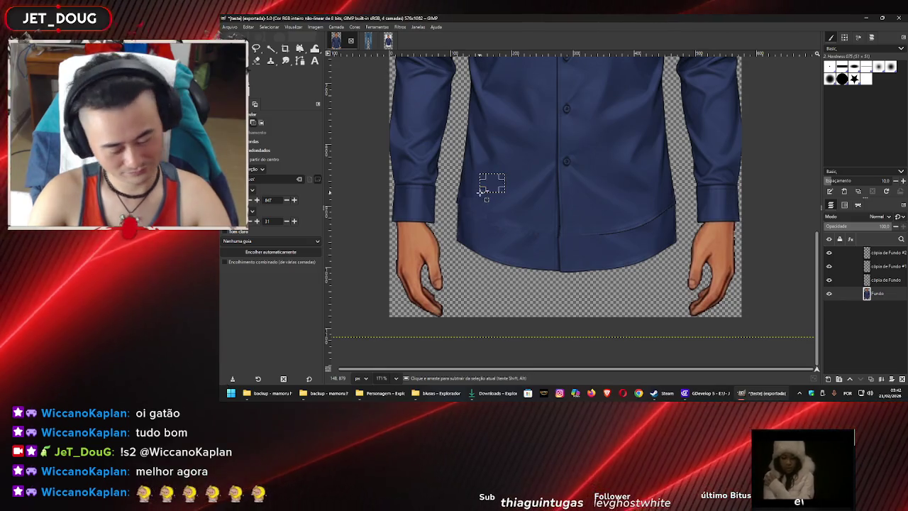
pyautogui.hotkey('ctrl', 'c')
pyautogui.hotkey('ctrl', 'shift', 'd')
pyautogui.press('m')
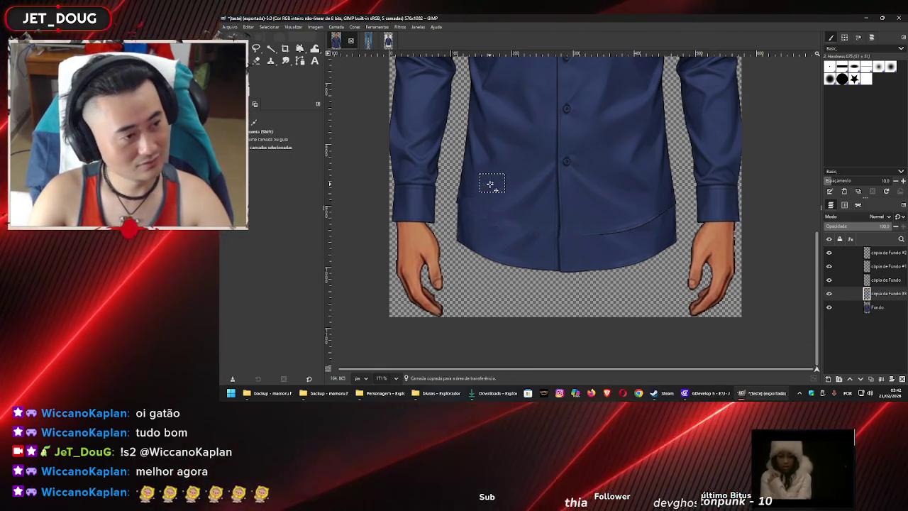
pyautogui.moveTo(489, 183); pyautogui.dragTo(497, 221)
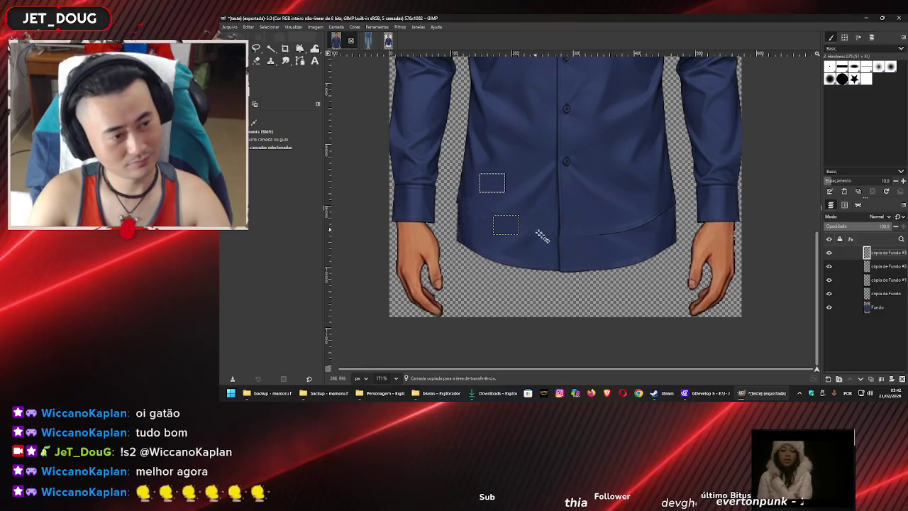
# From Fundo, copy a wide fabric band and align it over the seam
pyautogui.click(887, 306)
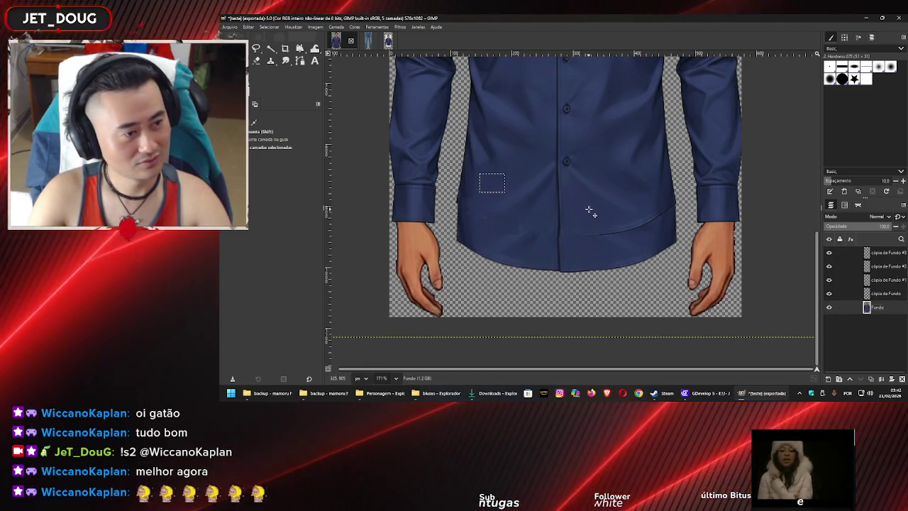
pyautogui.press('r')
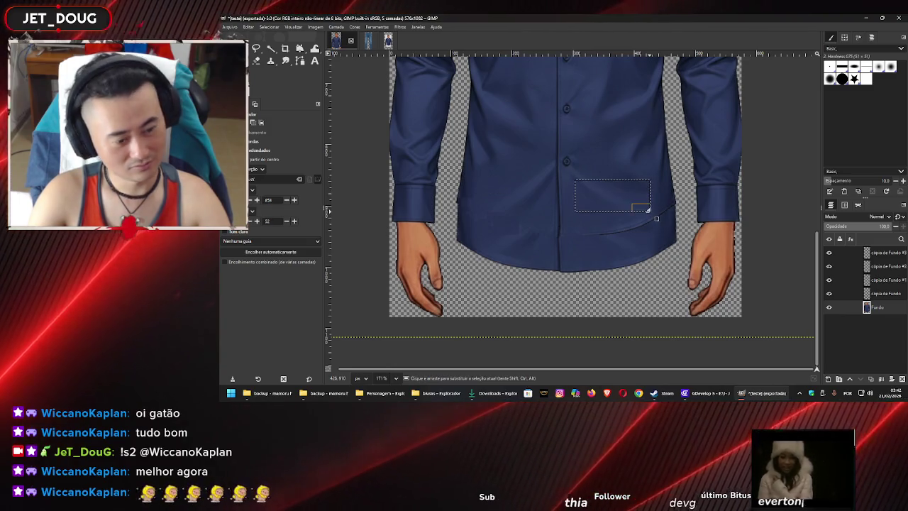
pyautogui.moveTo(649, 212); pyautogui.dragTo(649, 212)
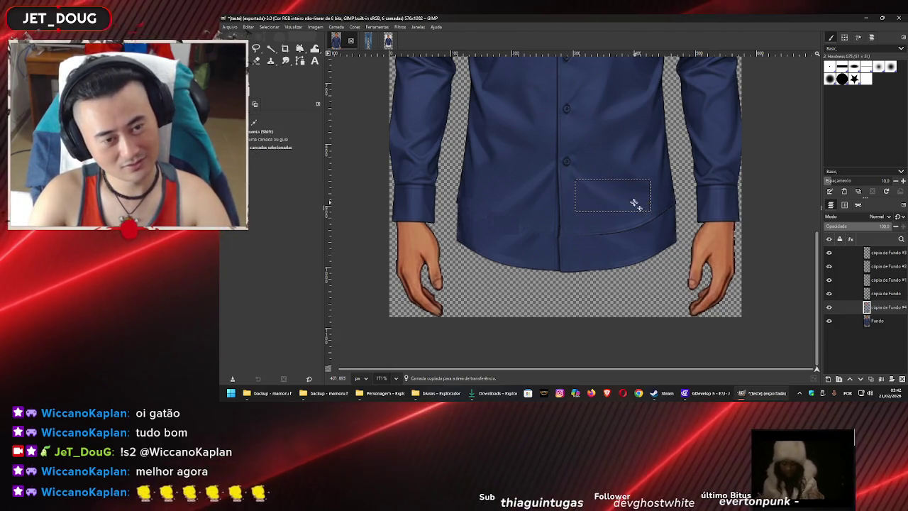
pyautogui.moveTo(633, 205); pyautogui.dragTo(621, 228)
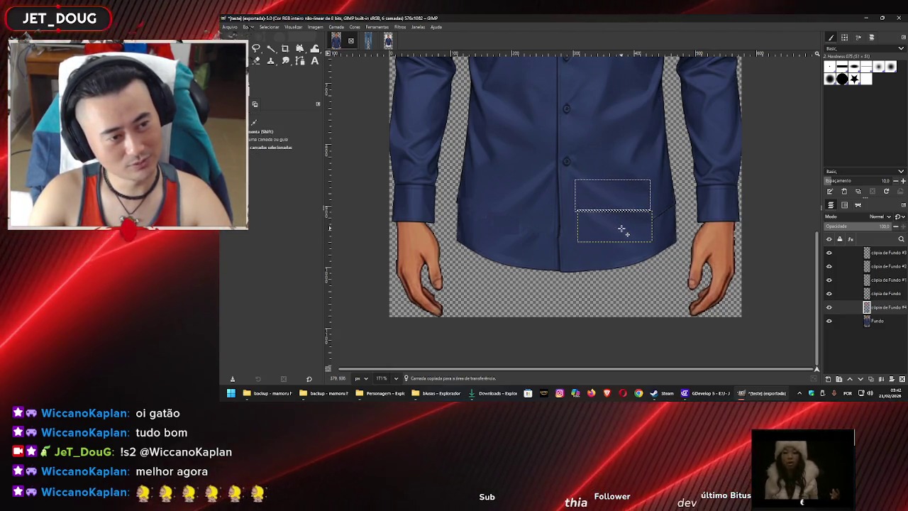
pyautogui.moveTo(621, 228)
pyautogui.mouseDown()
pyautogui.moveTo(638, 224)
pyautogui.moveTo(625, 227)
pyautogui.mouseUp()
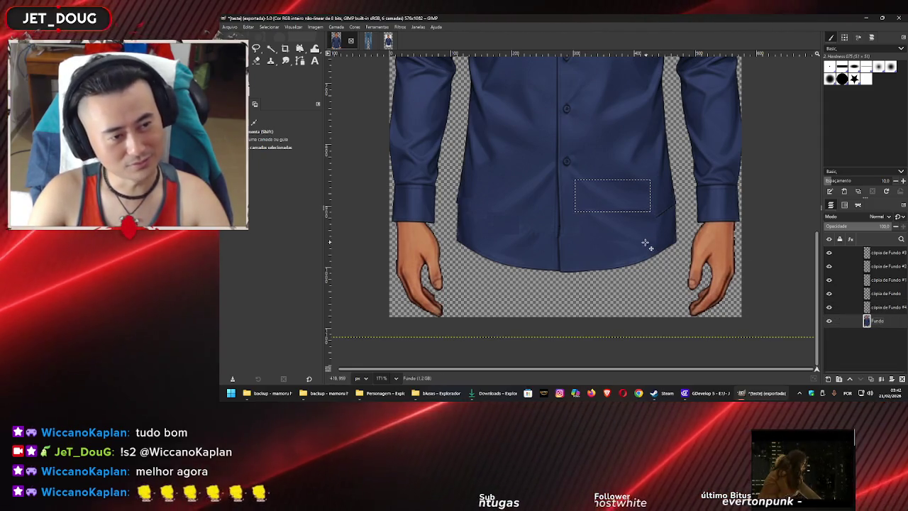
pyautogui.scroll(2, 652, 223)
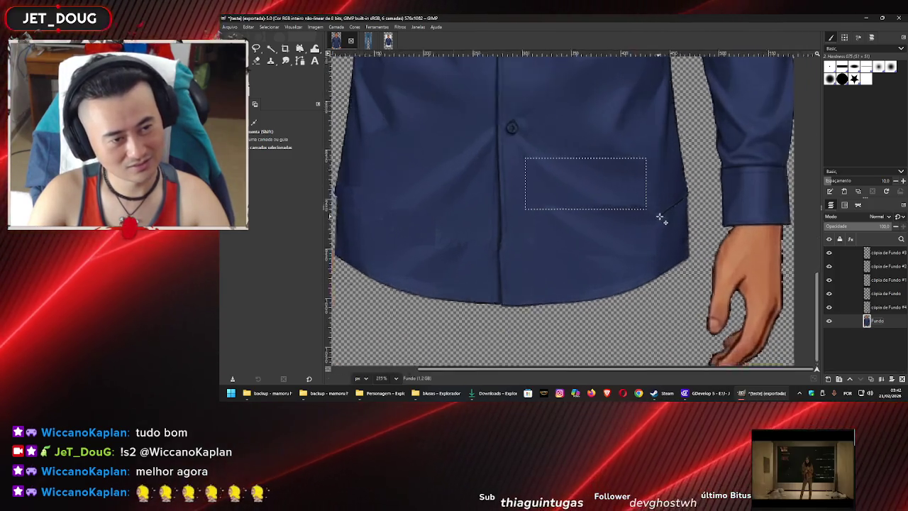
# Zoom in and paste a small nearby fabric piece onto the seam end
pyautogui.scroll(2, 661, 213)
pyautogui.scroll(2, 679, 186)
pyautogui.scroll(2, 638, 192)
pyautogui.press('r')
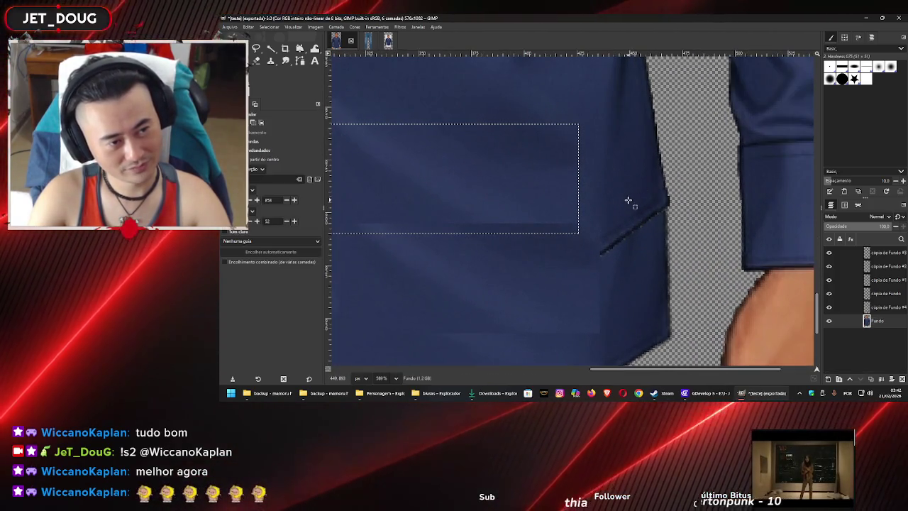
pyautogui.click(639, 191)
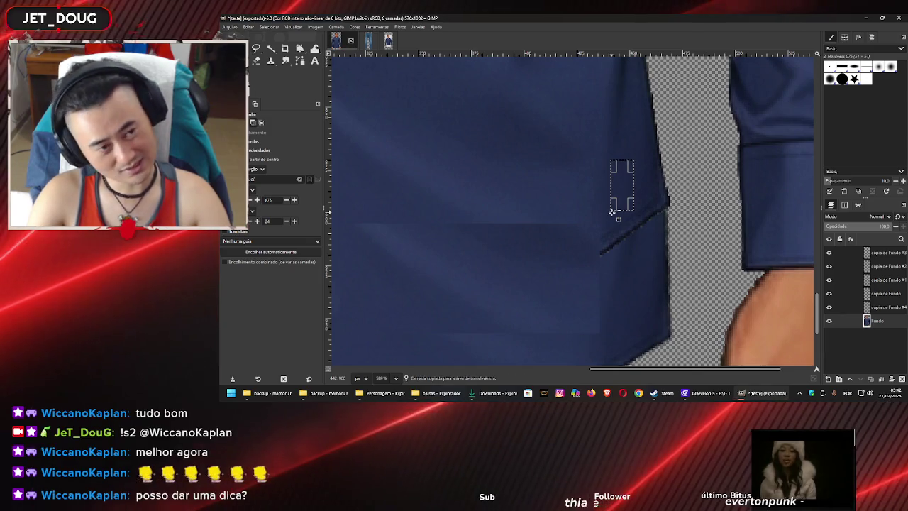
pyautogui.hotkey('shift', 'ctrl', 'd')
pyautogui.press('m')
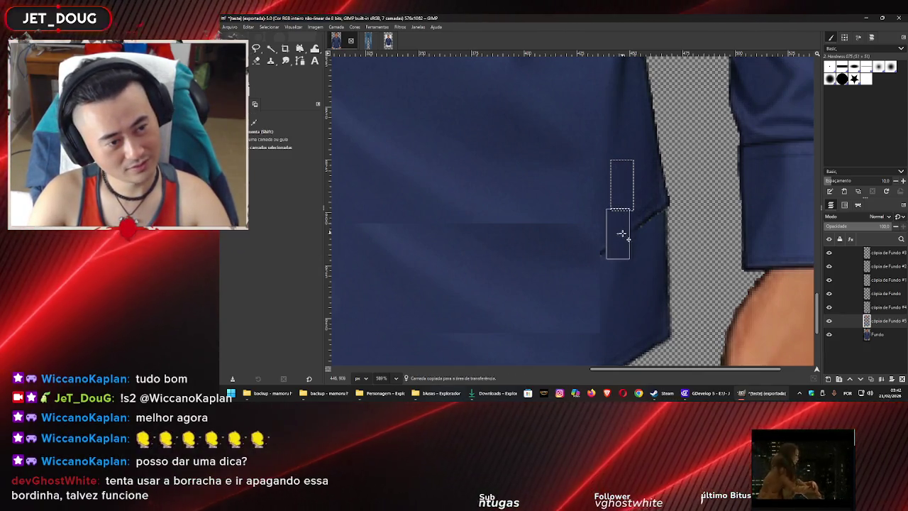
pyautogui.moveTo(621, 233); pyautogui.dragTo(616, 246)
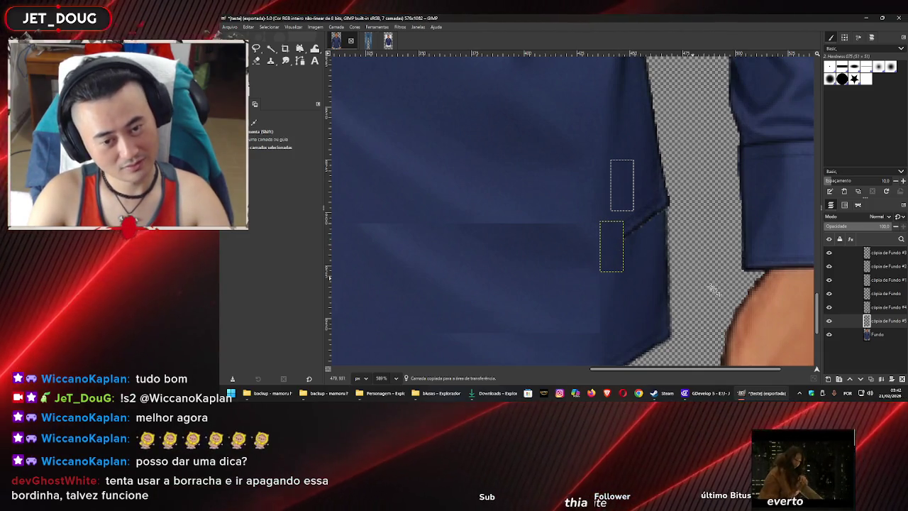
# Position another fabric patch from Fundo over the seam end
pyautogui.click(680, 220)
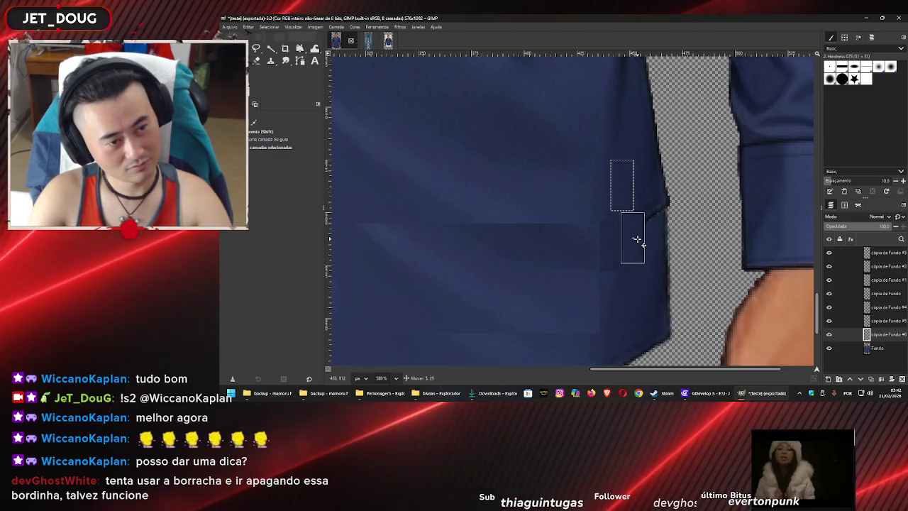
pyautogui.moveTo(637, 239); pyautogui.dragTo(639, 236)
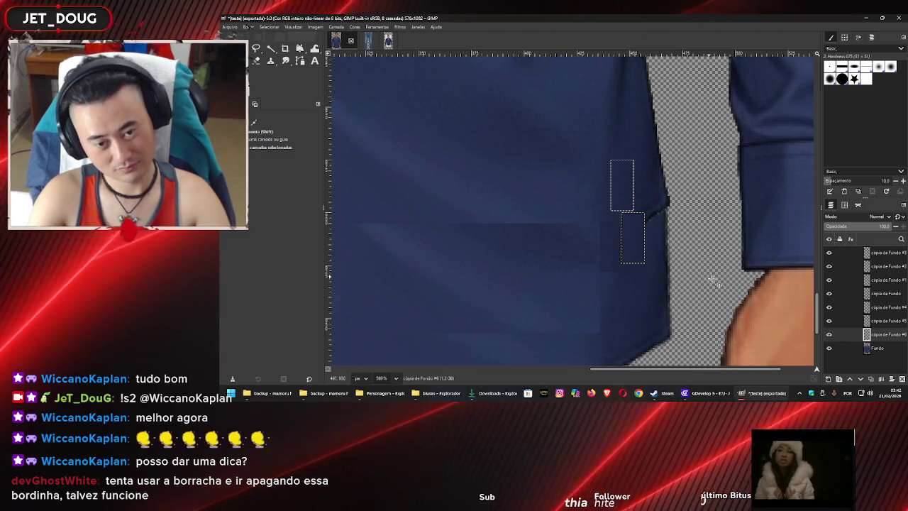
pyautogui.click(642, 283)
pyautogui.hotkey('shift', 'c')
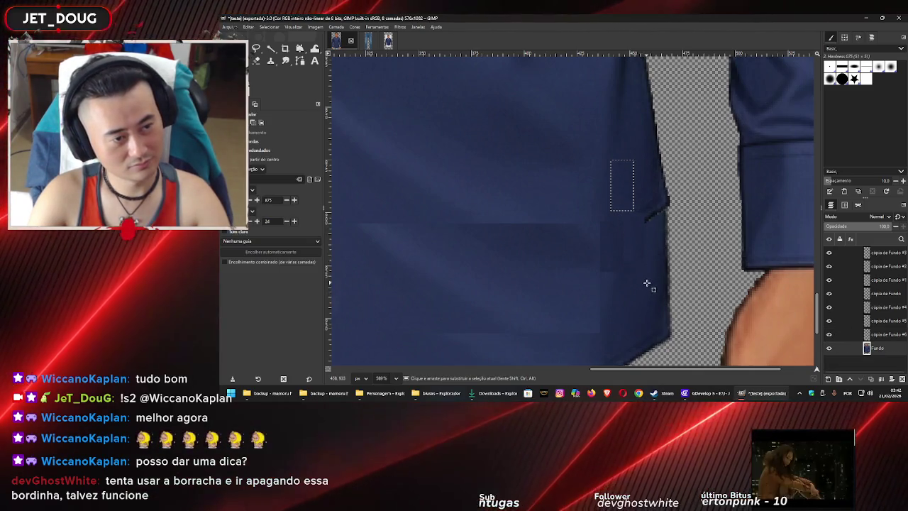
# Copy a thin strip along the shirt's right edge and move it up over the remaining seam
pyautogui.moveTo(659, 220); pyautogui.dragTo(648, 271)
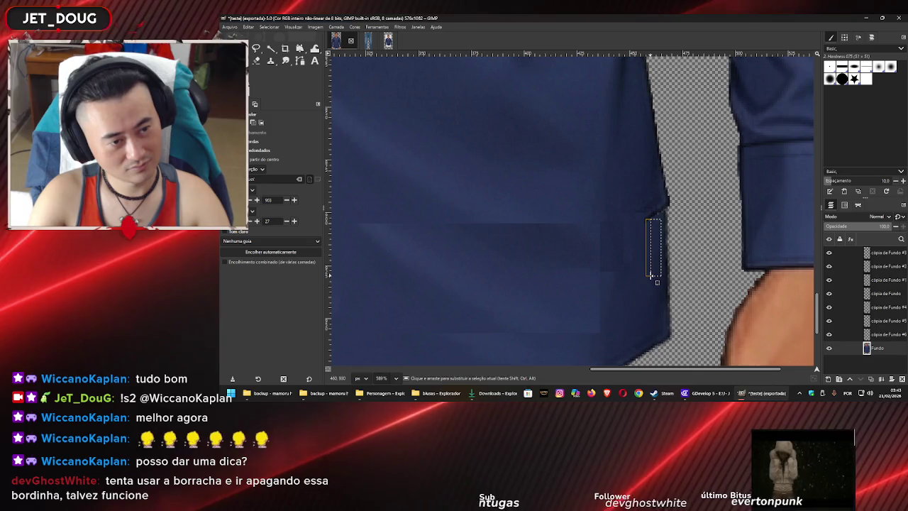
pyautogui.hotkey('ctrl', 'c')
pyautogui.hotkey('ctrl', 'v')
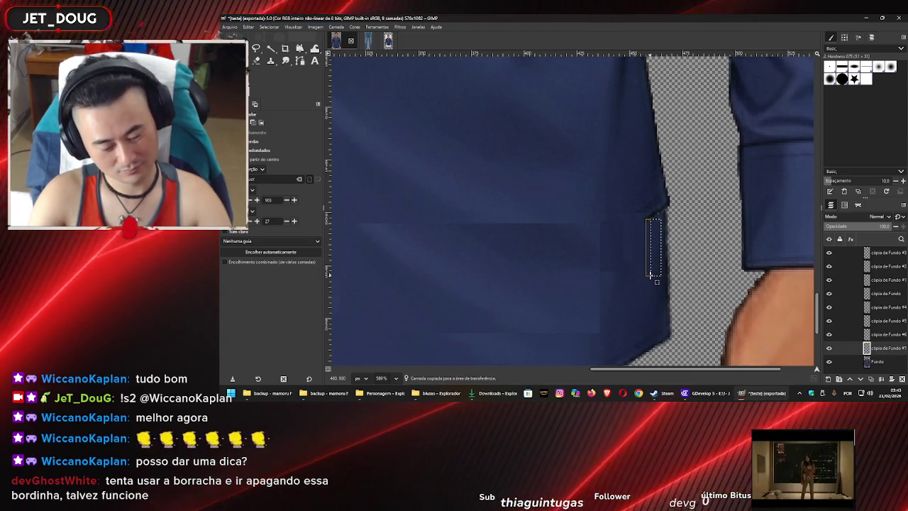
pyautogui.press('m')
pyautogui.moveTo(656, 246); pyautogui.dragTo(651, 215)
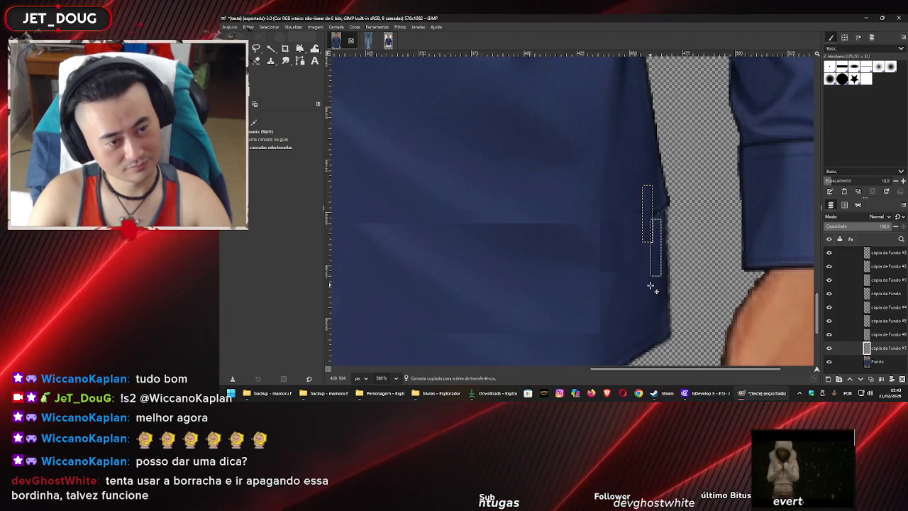
# Zoom to the lower hem and select a small rectangle of shirt fabric near it
pyautogui.scroll(-2, 647, 281)
pyautogui.scroll(-5, 647, 281)
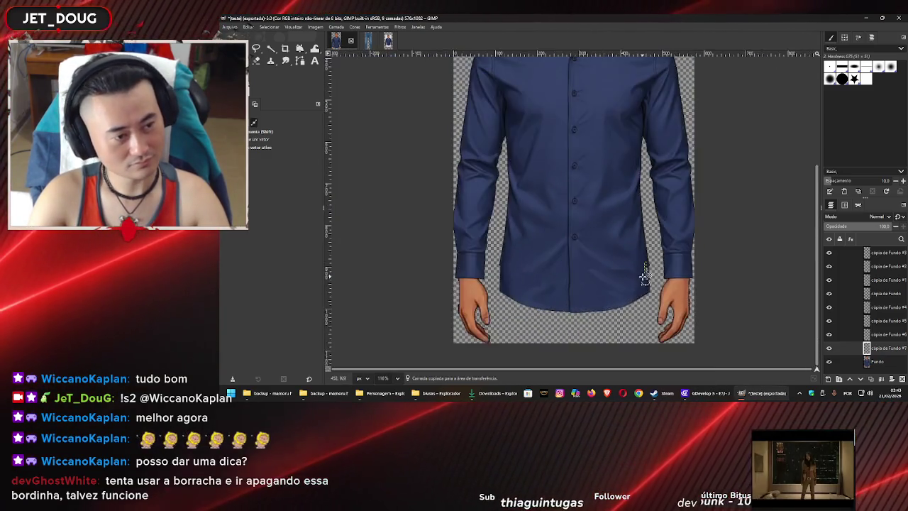
pyautogui.scroll(-3, 603, 279)
pyautogui.scroll(1, 604, 279)
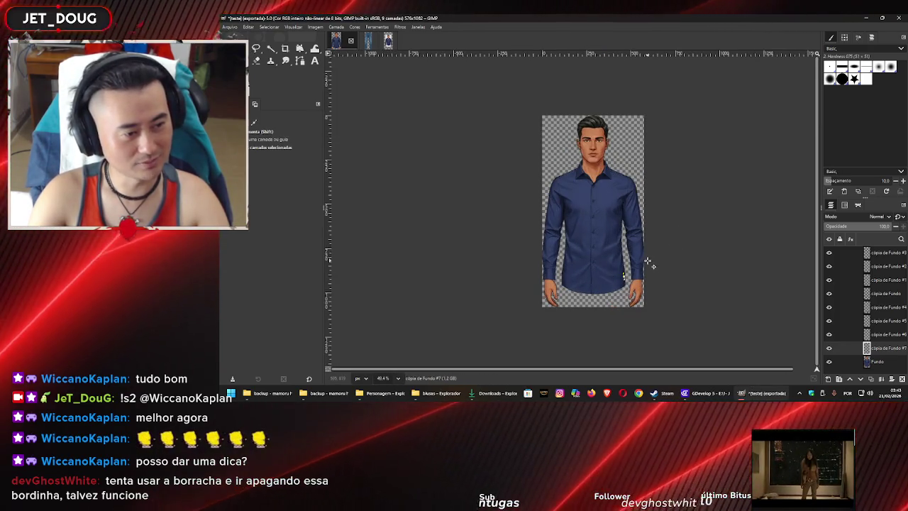
pyautogui.scroll(1, 596, 276)
pyautogui.scroll(3, 590, 281)
pyautogui.scroll(1, 596, 278)
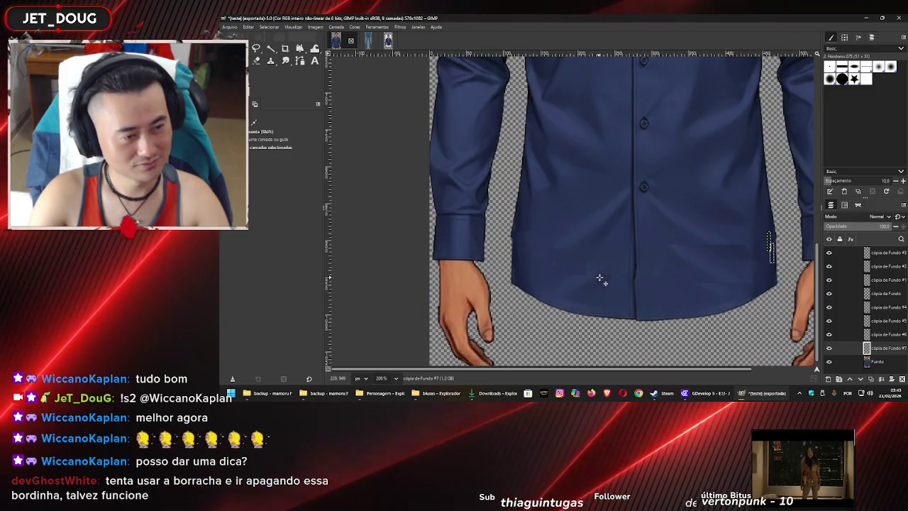
pyautogui.scroll(1, 603, 279)
pyautogui.scroll(1, 612, 273)
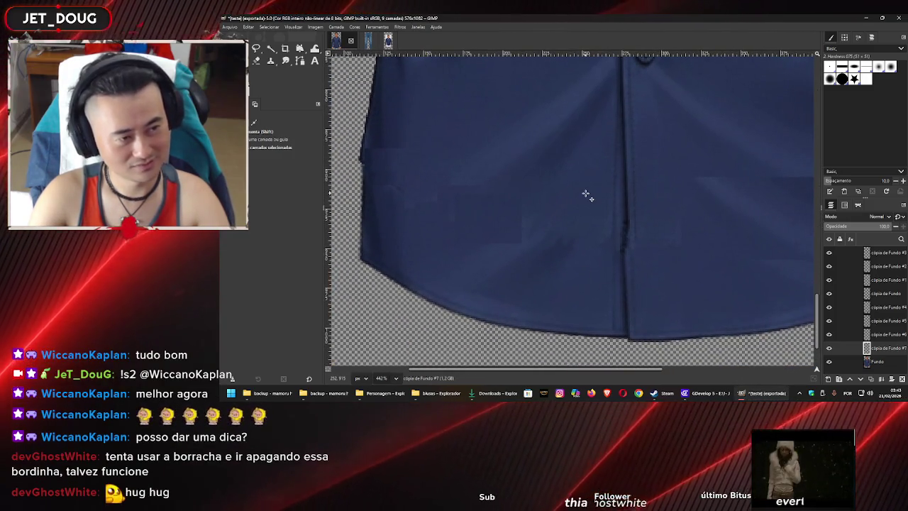
pyautogui.press('r')
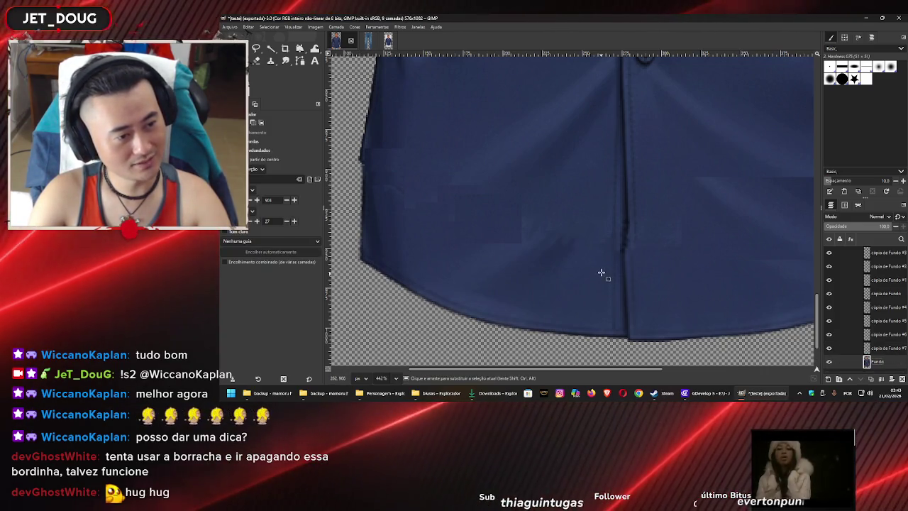
pyautogui.moveTo(599, 268); pyautogui.dragTo(568, 306)
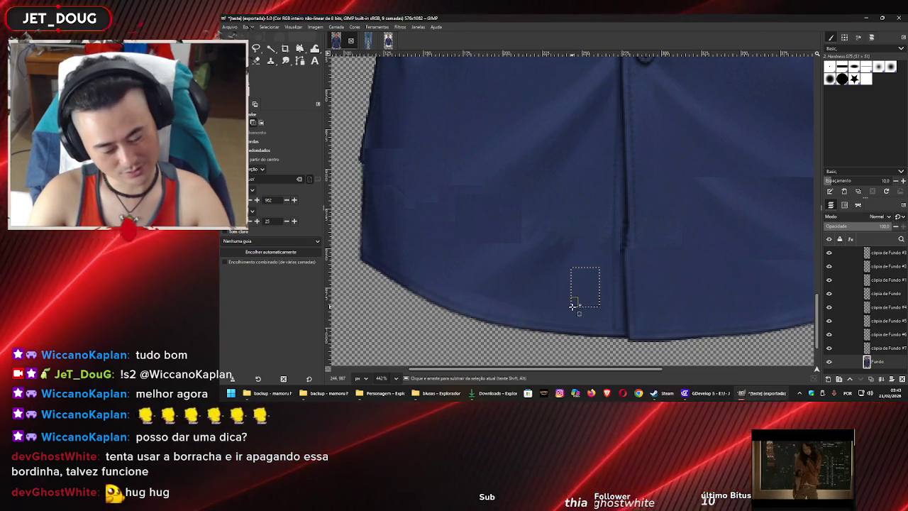
# Copy the fabric onto a new layer and move it up-left over the hem seam
pyautogui.hotkey('ctrl', 'c')
pyautogui.hotkey('shift', 'ctrl', 'd')
pyautogui.press('m')
pyautogui.moveTo(586, 289)
pyautogui.mouseDown()
pyautogui.moveTo(550, 258)
pyautogui.moveTo(562, 256)
pyautogui.mouseUp()
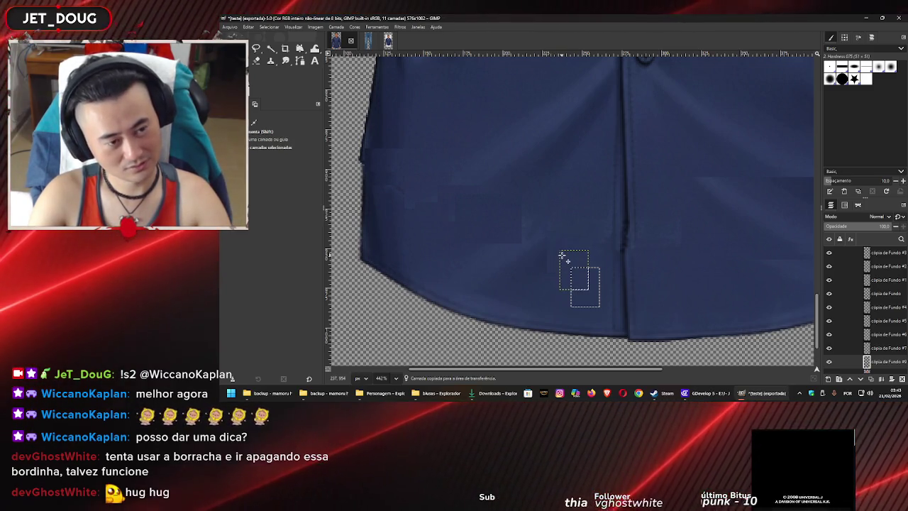
pyautogui.moveTo(559, 264)
pyautogui.mouseDown()
pyautogui.moveTo(544, 273)
pyautogui.moveTo(544, 262)
pyautogui.mouseUp()
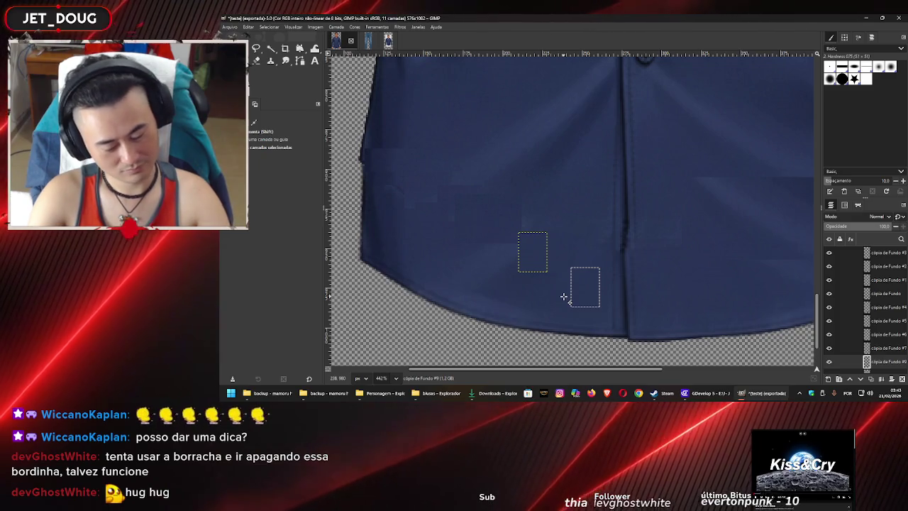
# Add more fabric patches over the hem seam, up to 'cópia de Fundo #12', then reselect Fundo
pyautogui.hotkey('shift', 'ctrl', 'd')
pyautogui.moveTo(563, 278); pyautogui.dragTo(532, 286)
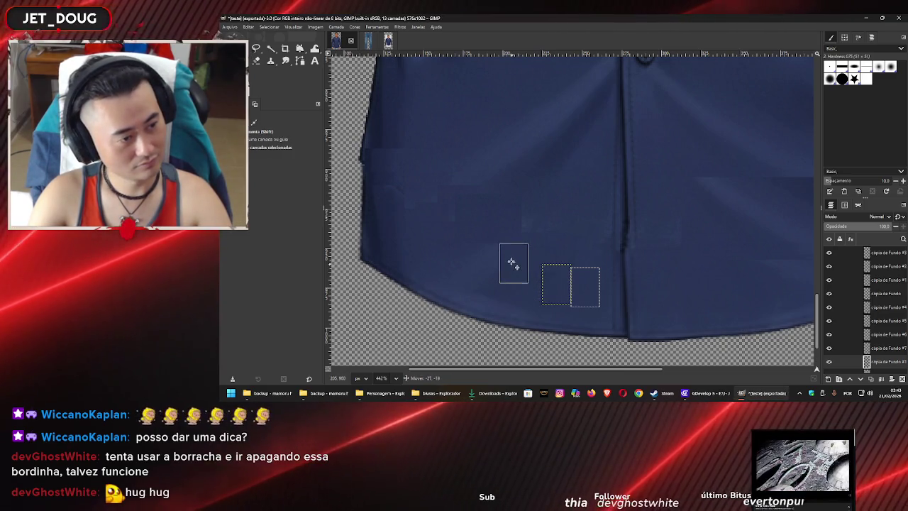
pyautogui.moveTo(512, 262); pyautogui.dragTo(503, 259)
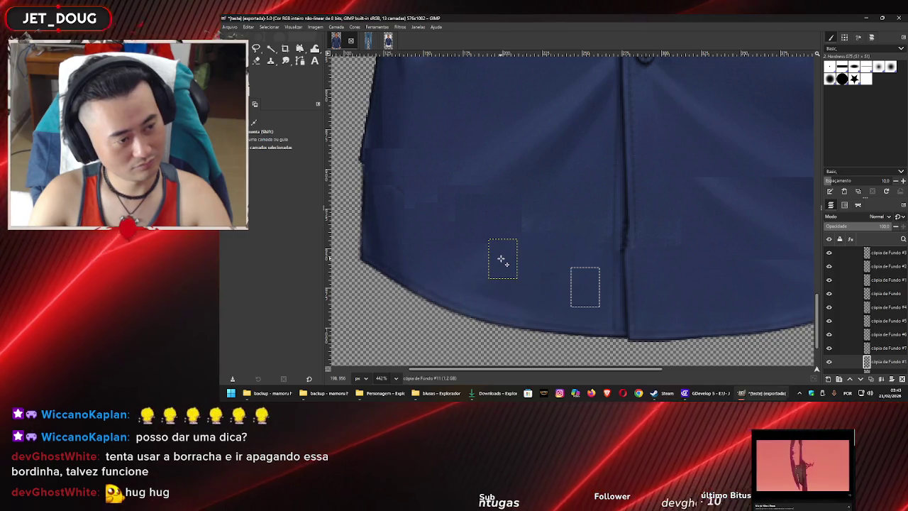
pyautogui.moveTo(508, 259); pyautogui.dragTo(510, 259)
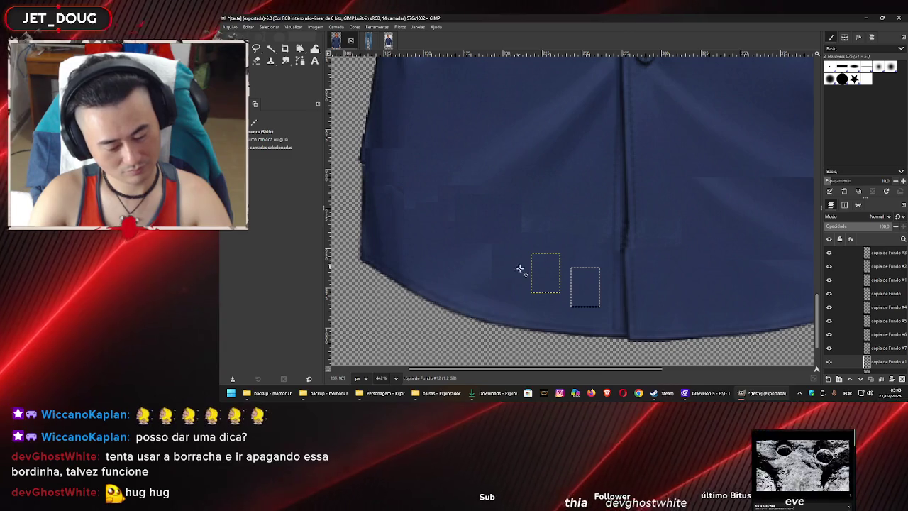
pyautogui.moveTo(549, 282); pyautogui.dragTo(531, 241)
pyautogui.scroll(-3, 541, 259)
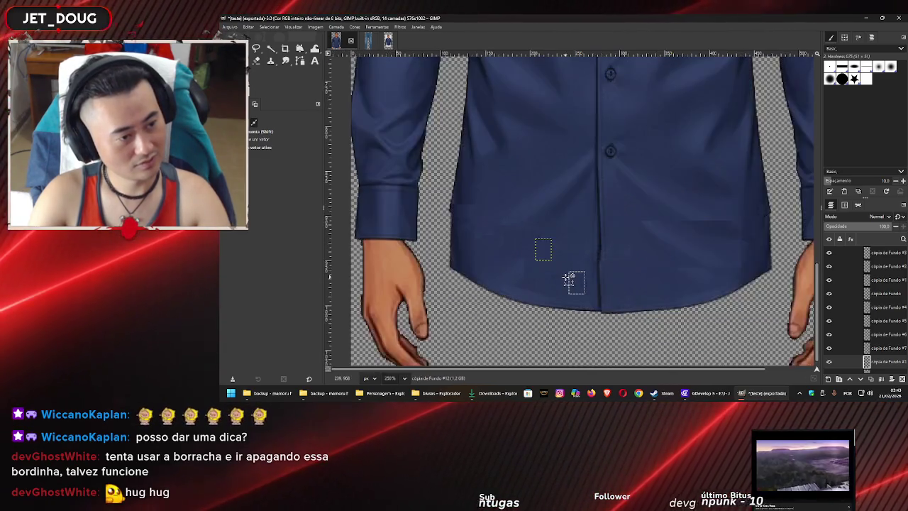
pyautogui.scroll(-2, 571, 281)
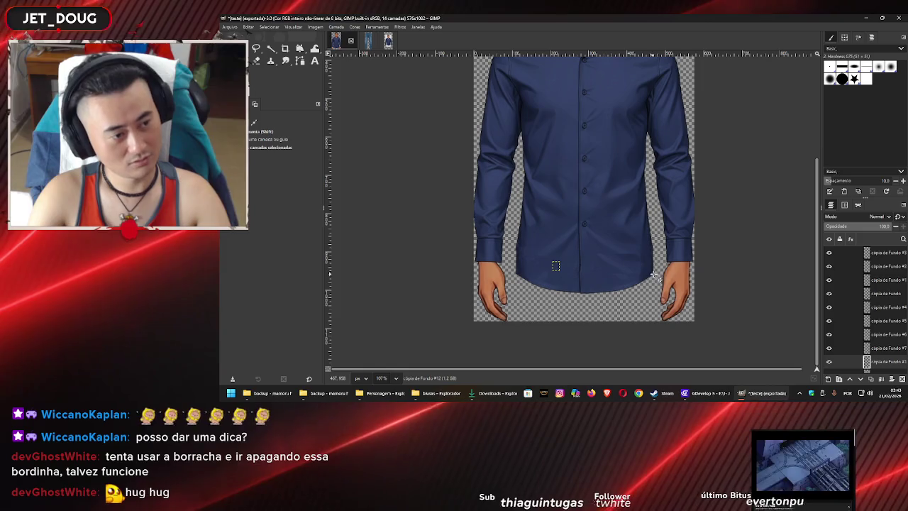
pyautogui.scroll(-1, 872, 319)
pyautogui.click(879, 366)
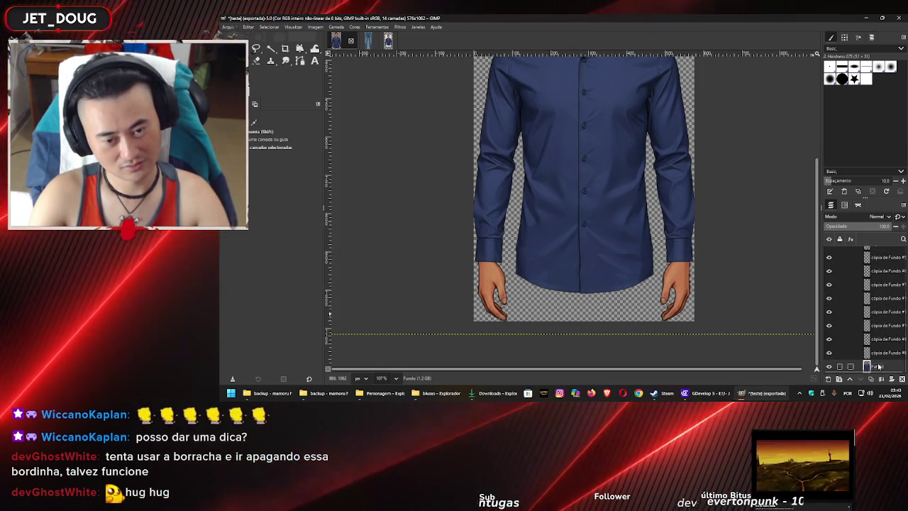
# Use Merge Visible Layers to flatten all fabric patches into Fundo
pyautogui.rightClick(878, 365)
pyautogui.click(806, 349)
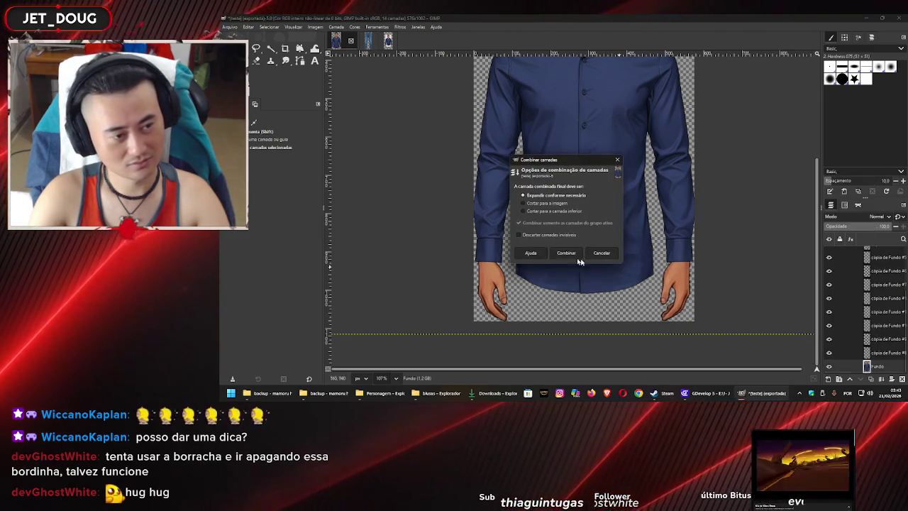
pyautogui.click(600, 253)
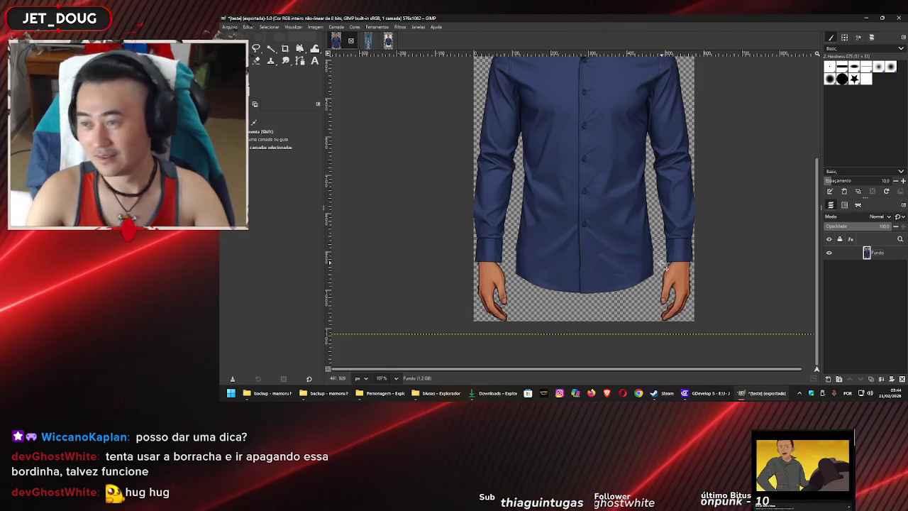
pyautogui.keyDown('ctrl'); pyautogui.scroll(3, 608, 262); pyautogui.keyUp('ctrl')
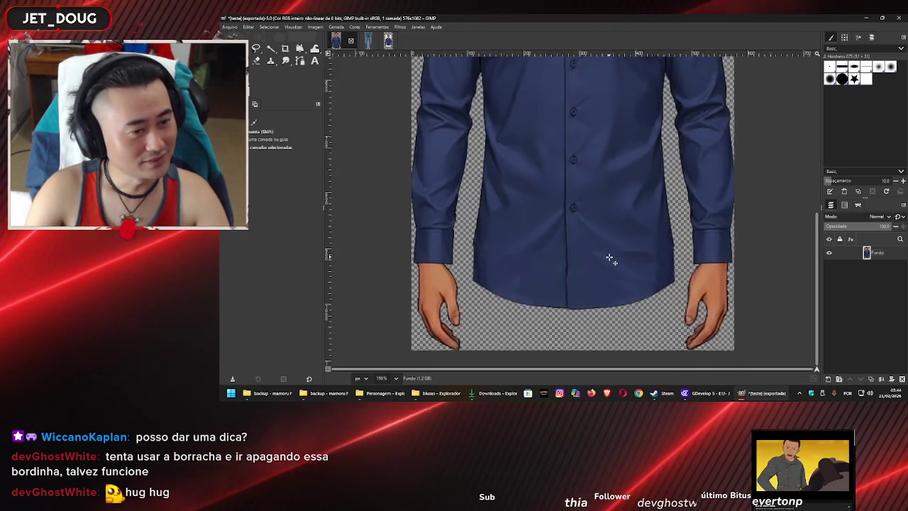
# Pick the Eraser, enable smooth stroke at quality 20, and lower the weight from 50.0 to 31.0
pyautogui.keyDown('ctrl'); pyautogui.scroll(3, 679, 241); pyautogui.keyUp('ctrl')
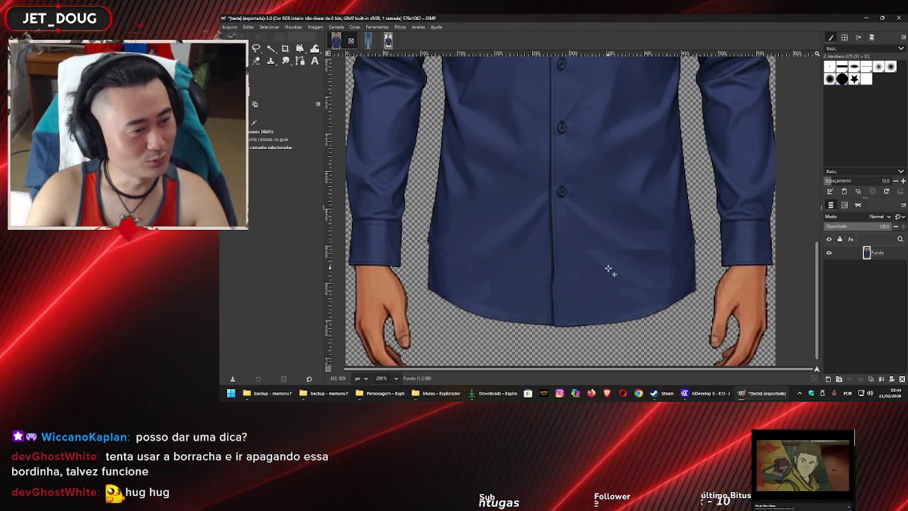
pyautogui.keyDown('ctrl'); pyautogui.scroll(2, 608, 266); pyautogui.keyUp('ctrl')
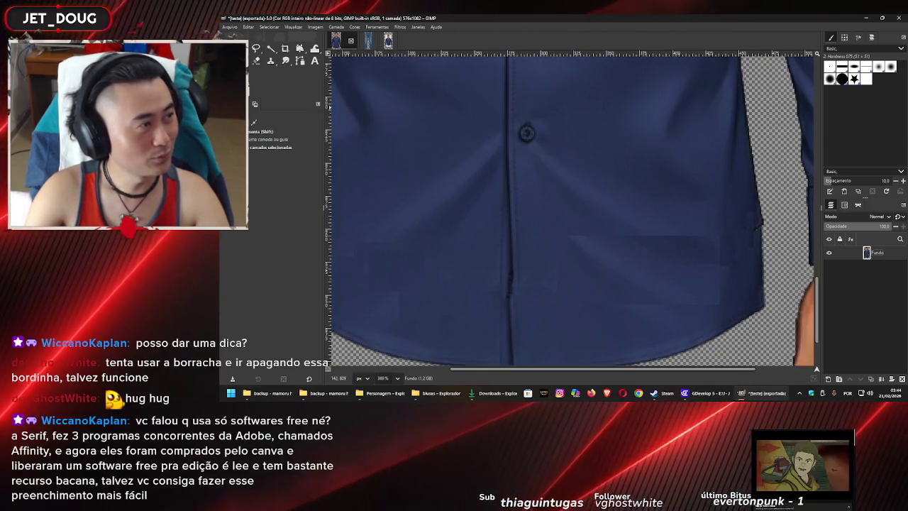
pyautogui.click(256, 61)
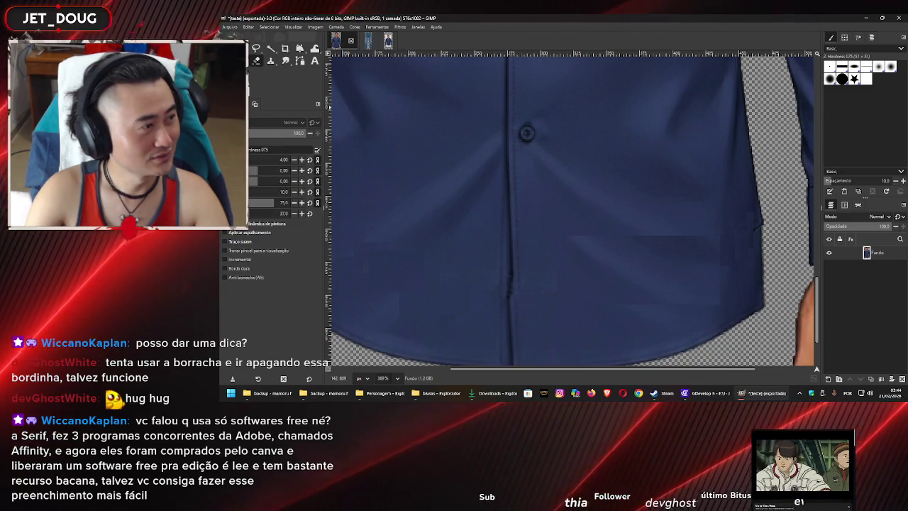
pyautogui.scroll(2, 592, 264)
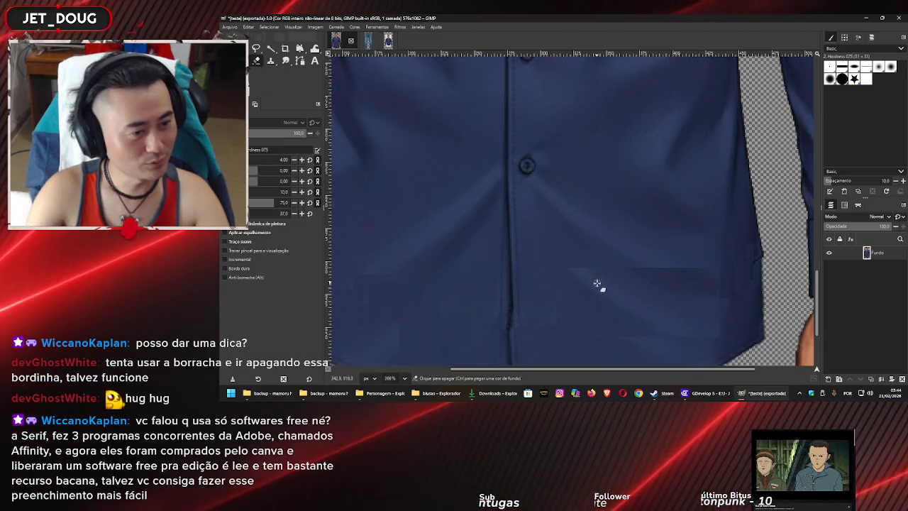
pyautogui.moveTo(597, 284); pyautogui.dragTo(547, 250)
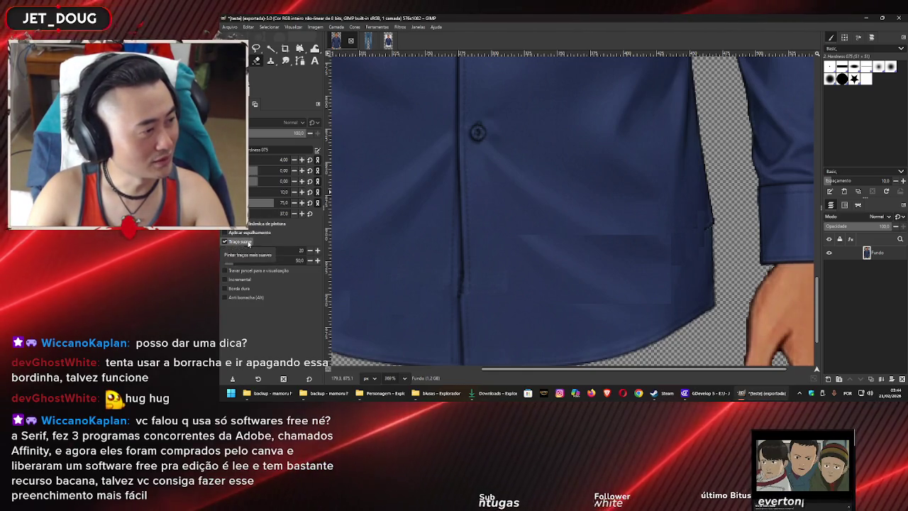
pyautogui.moveTo(287, 263); pyautogui.dragTo(227, 262)
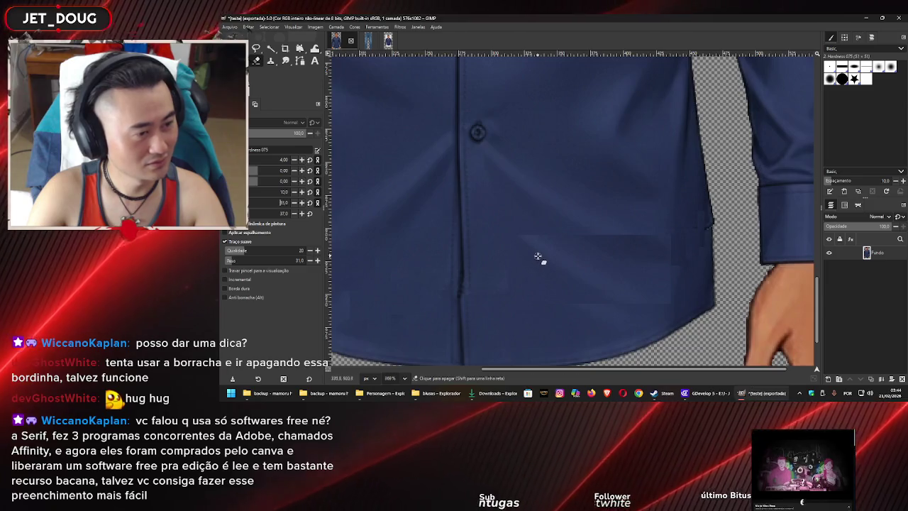
pyautogui.scroll(3, 539, 258)
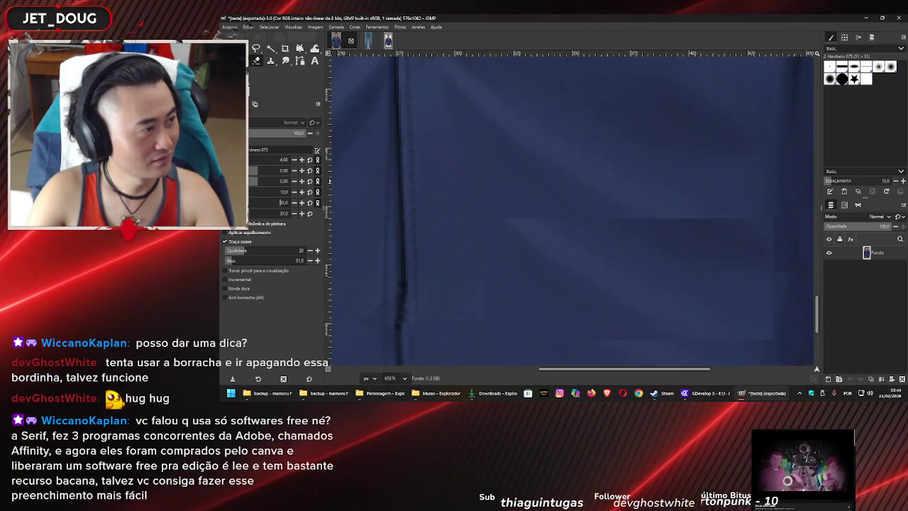
# Undo a trial eraser stroke and lower the eraser settings, bringing the smoothing weight to 17.0
pyautogui.moveTo(522, 249); pyautogui.dragTo(543, 248)
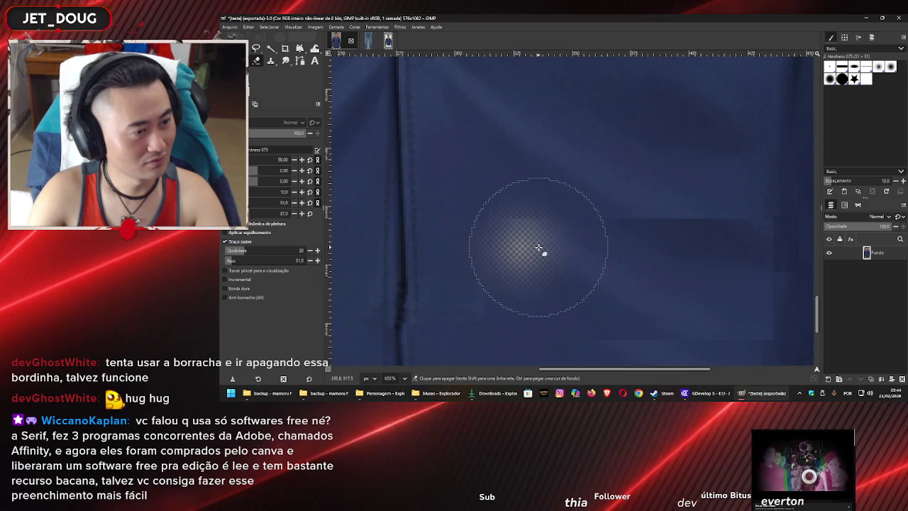
pyautogui.hotkey('ctrl', 'z')
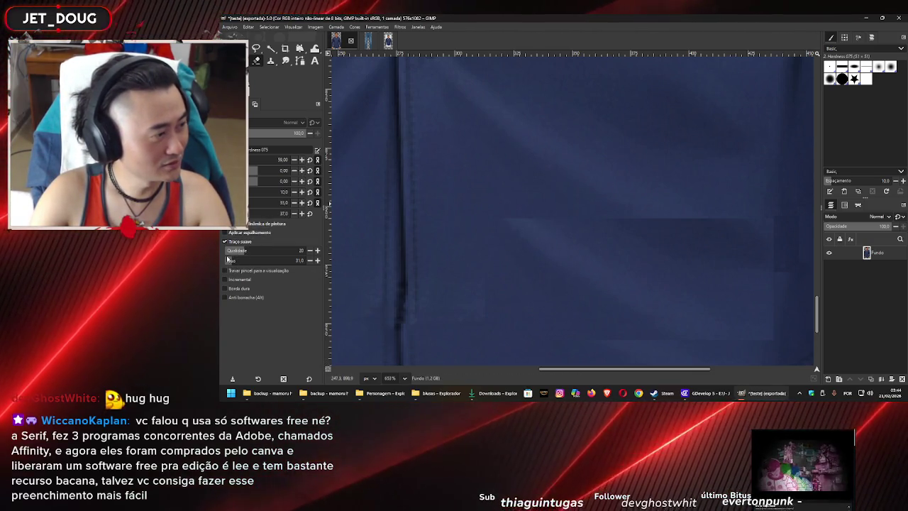
pyautogui.click(252, 203)
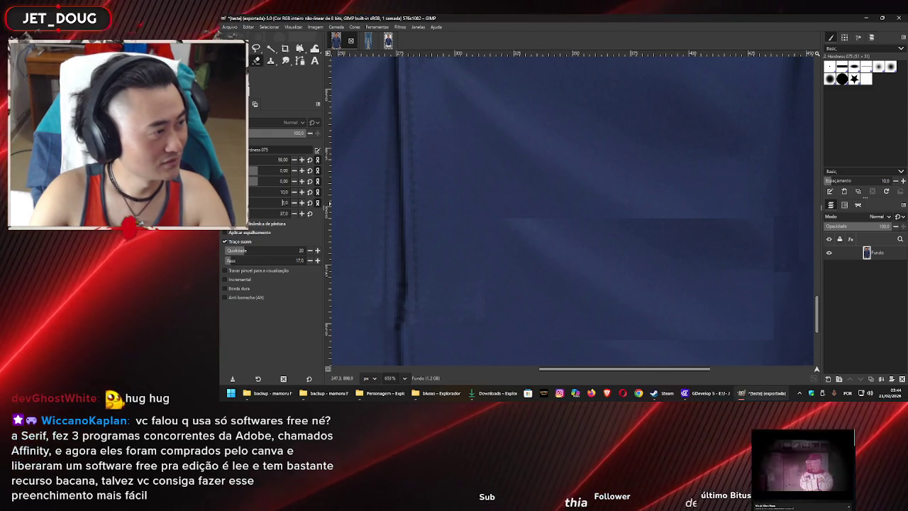
pyautogui.press('ctrl')
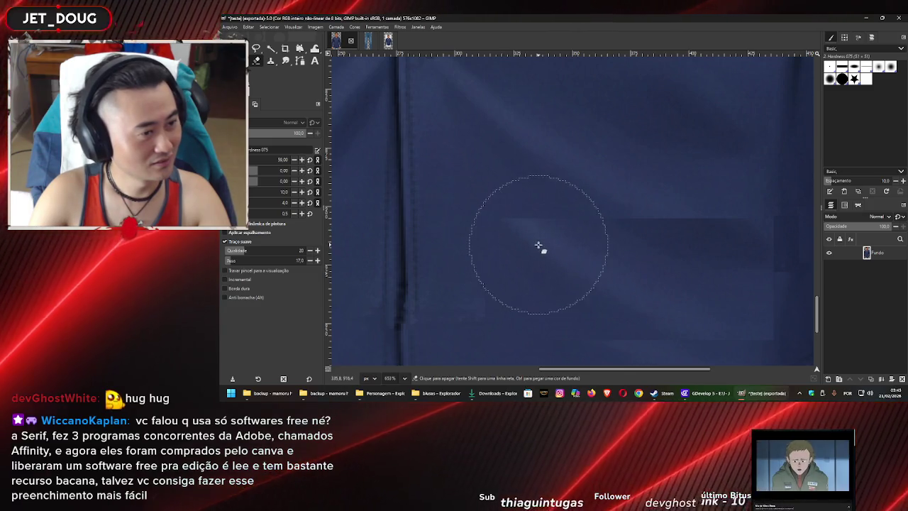
pyautogui.moveTo(624, 281); pyautogui.dragTo(544, 239)
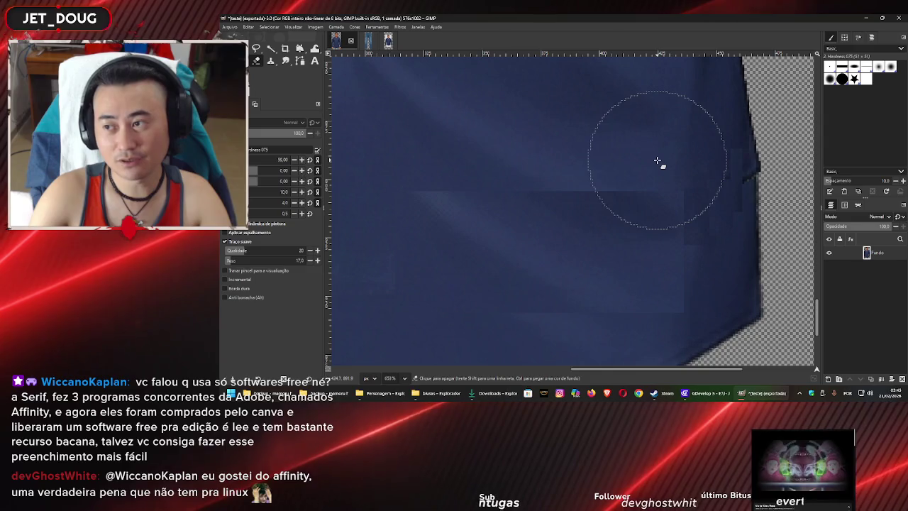
pyautogui.press('ctrl')
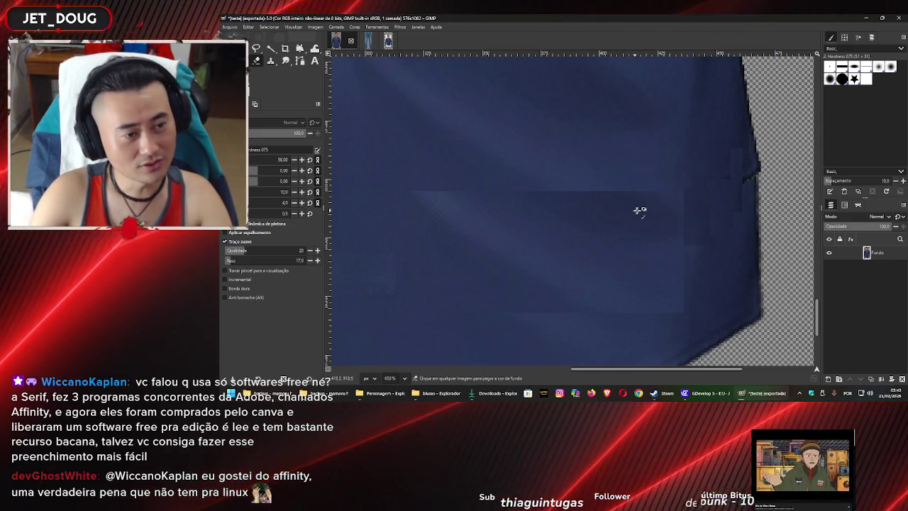
# Set the eraser size to 10, raise a setting to 1.4, and zoom out to the hem
pyautogui.keyDown('ctrl'); pyautogui.scroll(1, 642, 211); pyautogui.keyUp('ctrl')
pyautogui.keyDown('ctrl'); pyautogui.scroll(-1, 651, 237); pyautogui.keyUp('ctrl')
pyautogui.keyDown('ctrl'); pyautogui.scroll(-1, 646, 272); pyautogui.keyUp('ctrl')
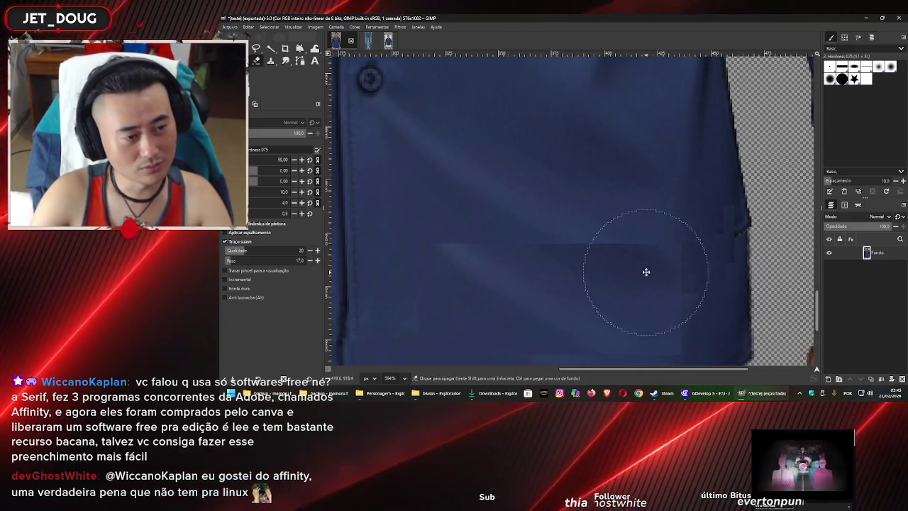
pyautogui.keyDown('ctrl'); pyautogui.scroll(5, 632, 220); pyautogui.keyUp('ctrl')
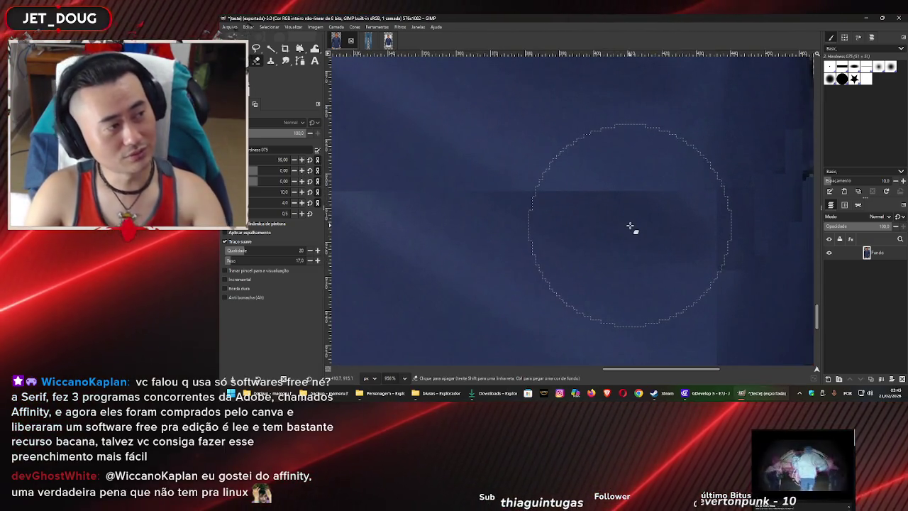
pyautogui.keyDown('ctrl'); pyautogui.scroll(1, 632, 221); pyautogui.keyUp('ctrl')
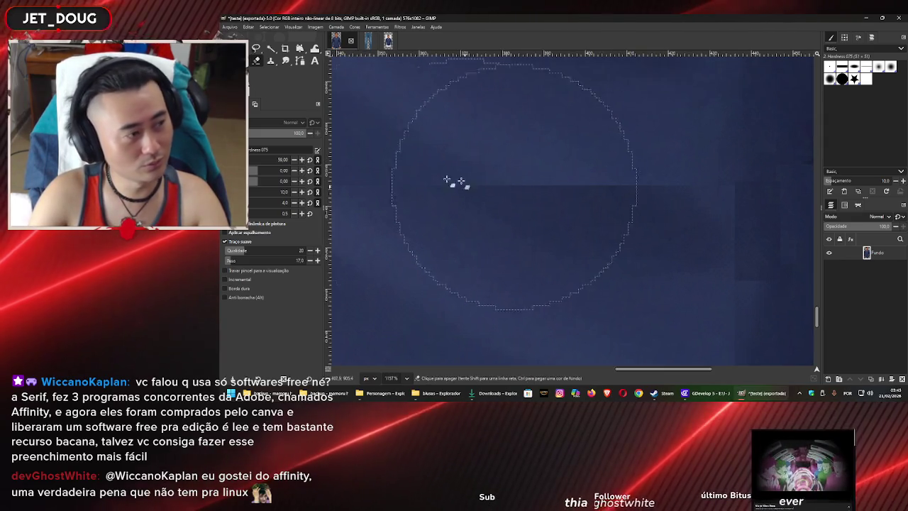
pyautogui.click(301, 213)
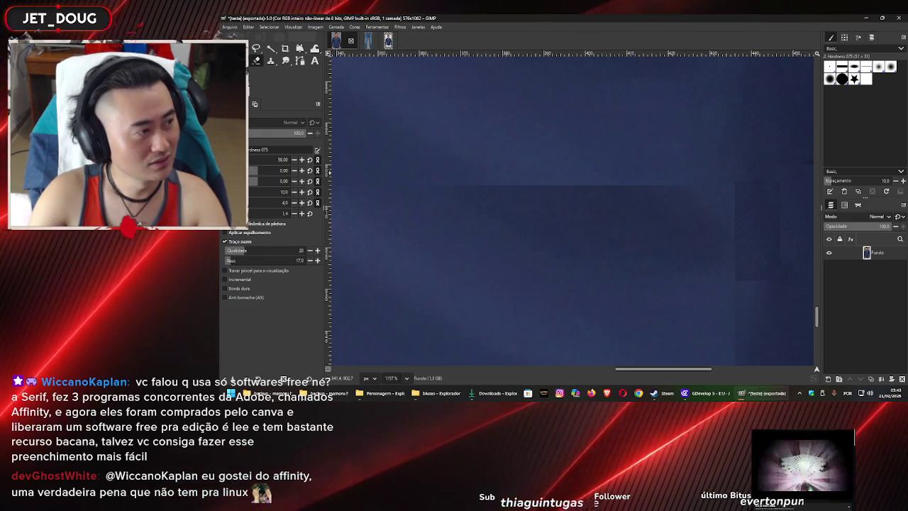
pyautogui.write('10')
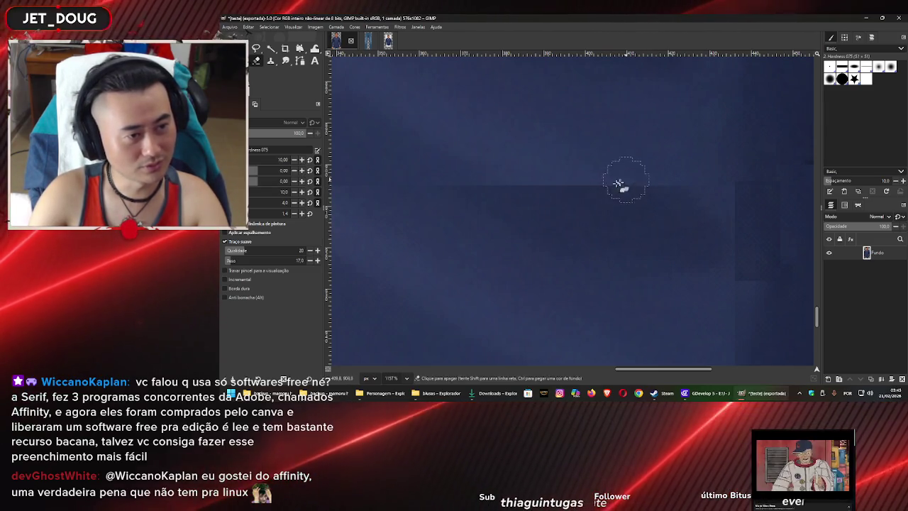
pyautogui.scroll(-1, 525, 186)
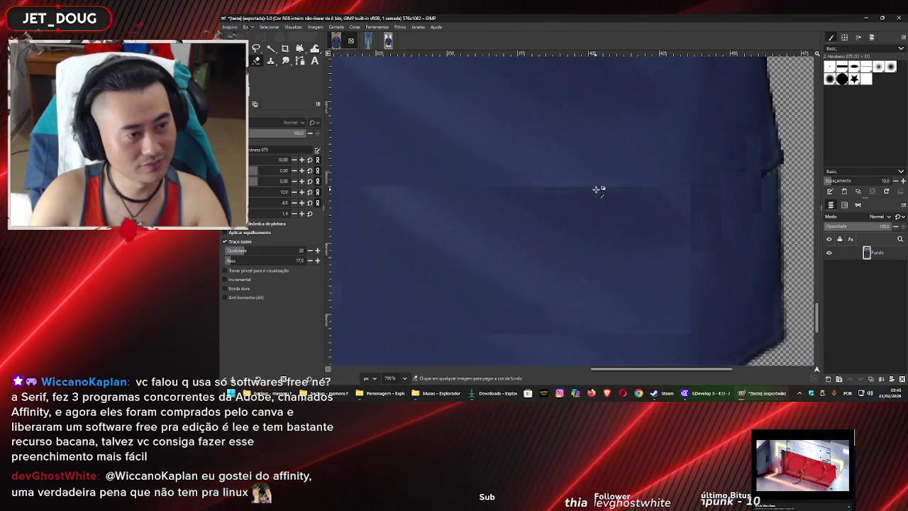
pyautogui.scroll(-1, 598, 190)
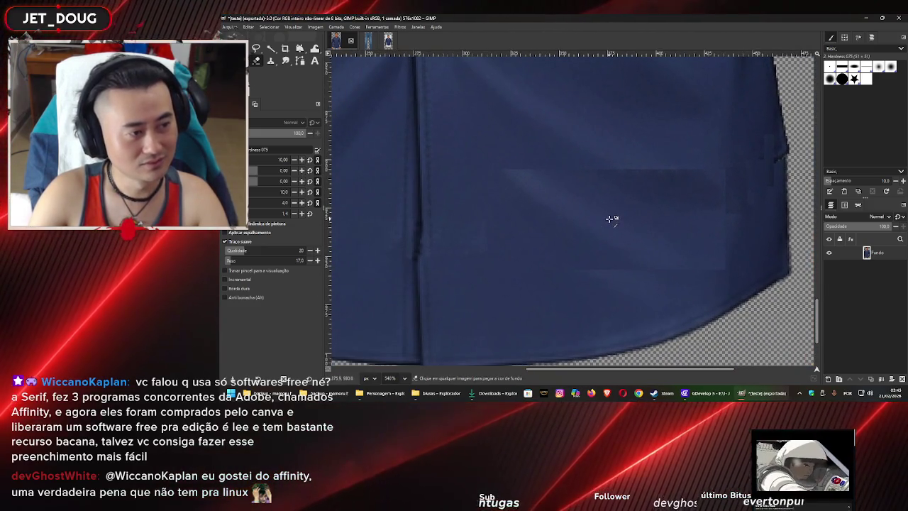
pyautogui.scroll(-2, 608, 220)
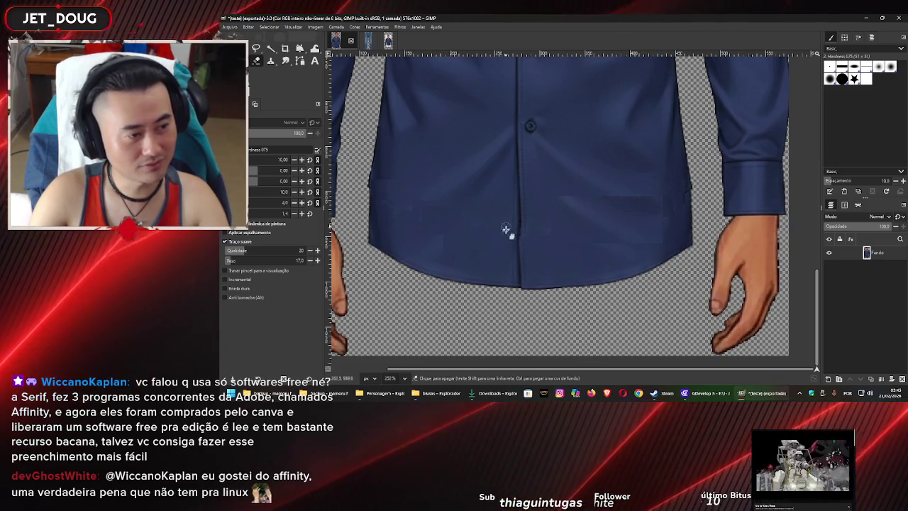
# Copy a clean placket patch onto a new layer and slide it down over the placket seam
pyautogui.press('r')
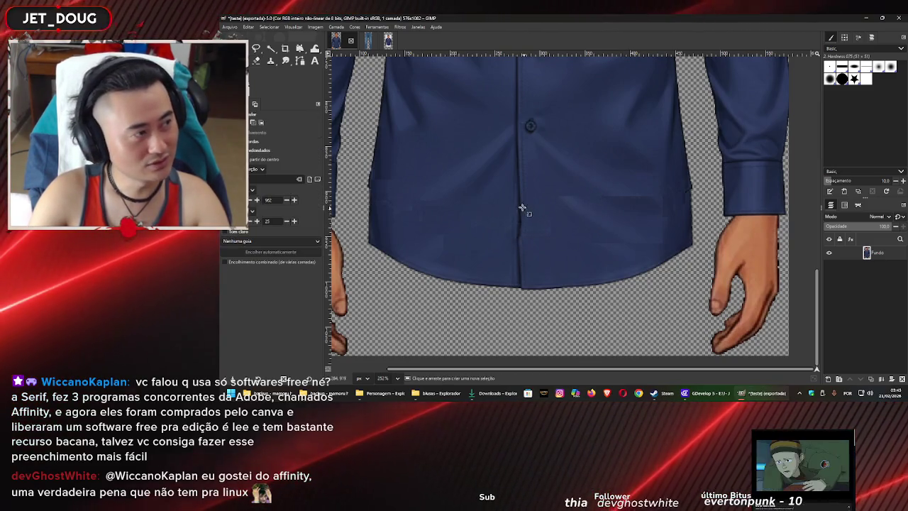
pyautogui.scroll(2, 524, 214)
pyautogui.moveTo(533, 147); pyautogui.dragTo(501, 192)
pyautogui.hotkey('ctrl', 'c')
pyautogui.hotkey('ctrl', 'v')
pyautogui.press('m')
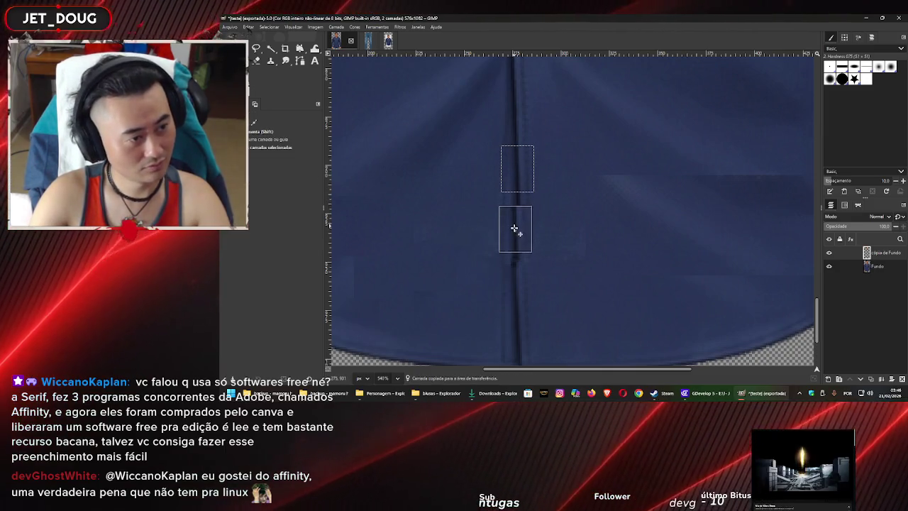
pyautogui.moveTo(516, 197); pyautogui.dragTo(517, 244)
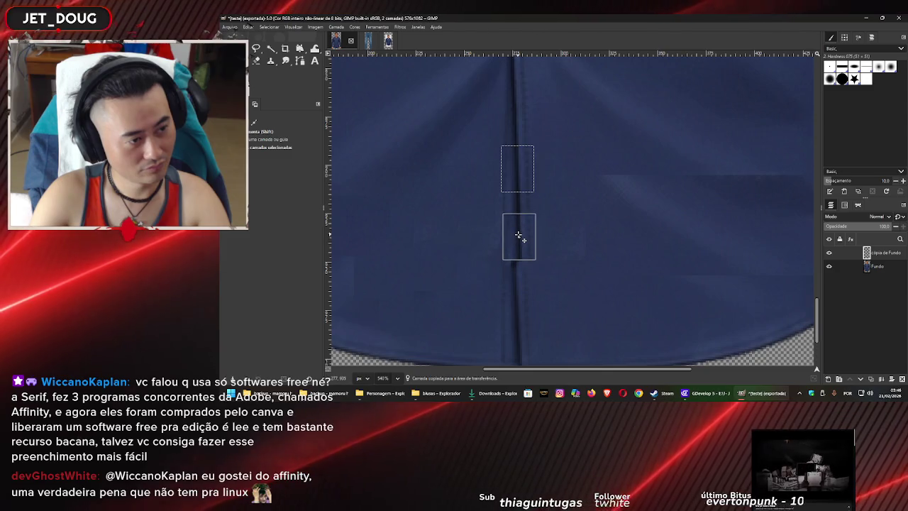
pyautogui.moveTo(558, 251); pyautogui.dragTo(546, 220)
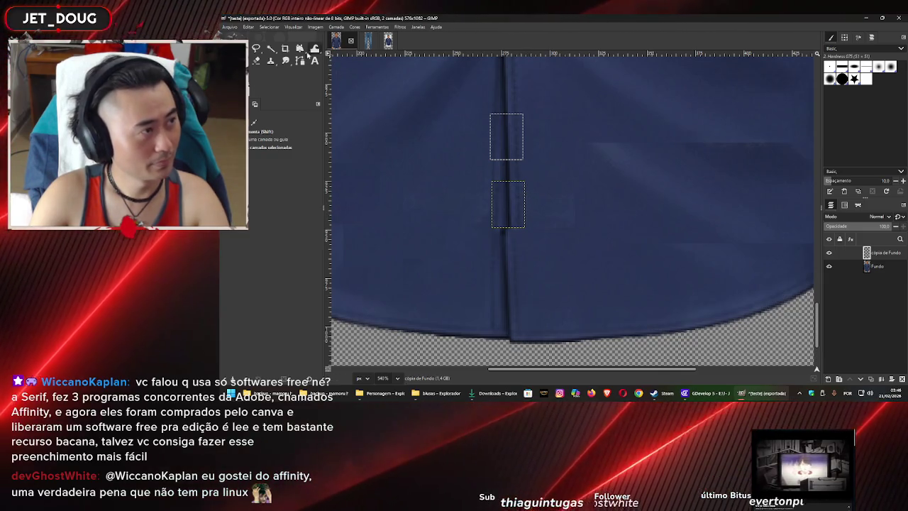
pyautogui.hotkey('shift', 'l')
pyautogui.scroll(3, 502, 219)
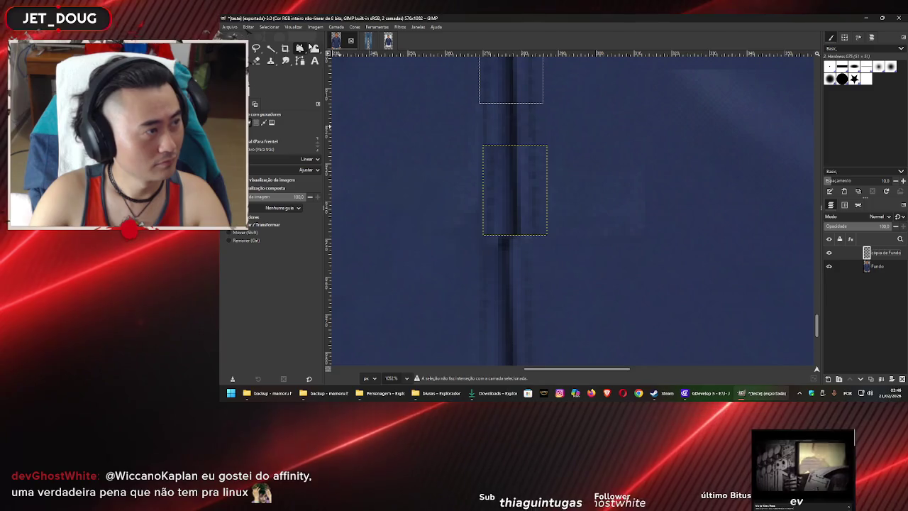
# Handle-transform the placket patch, nudging its bottom edge up slightly, and apply it
pyautogui.click(511, 170)
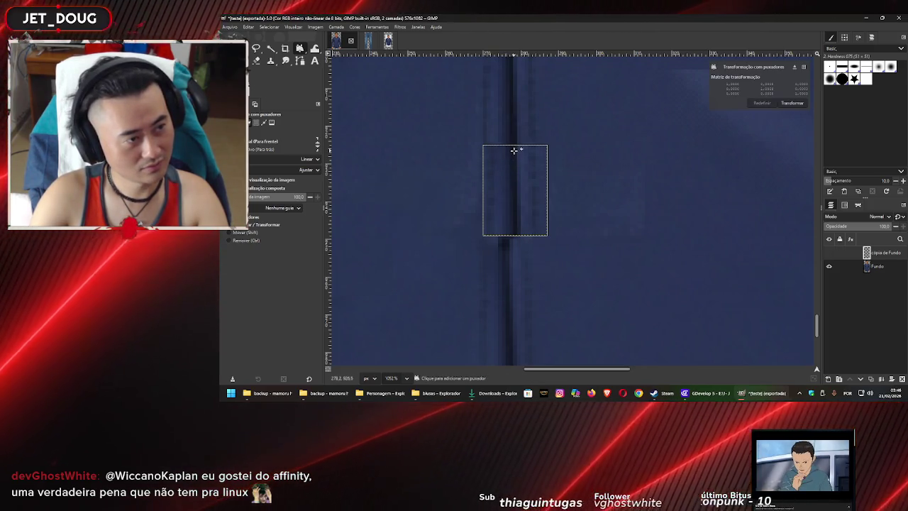
pyautogui.click(513, 151)
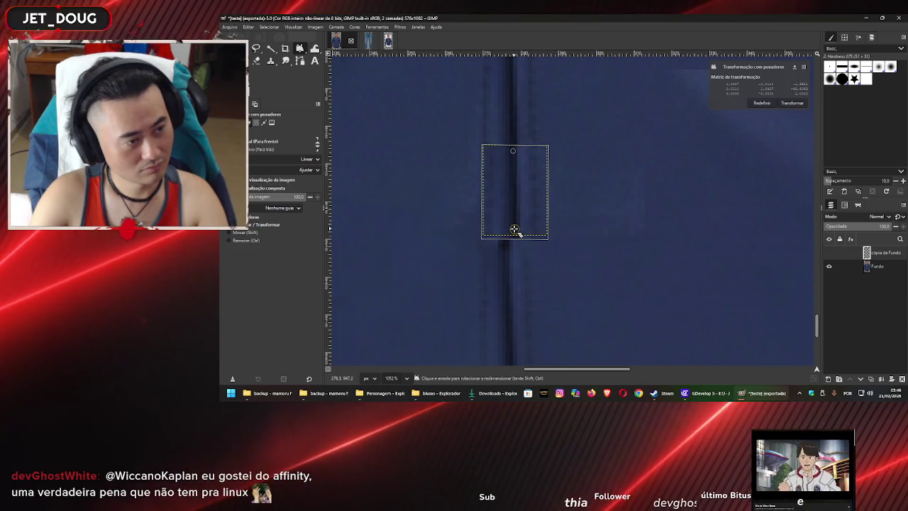
pyautogui.moveTo(515, 230); pyautogui.dragTo(514, 227)
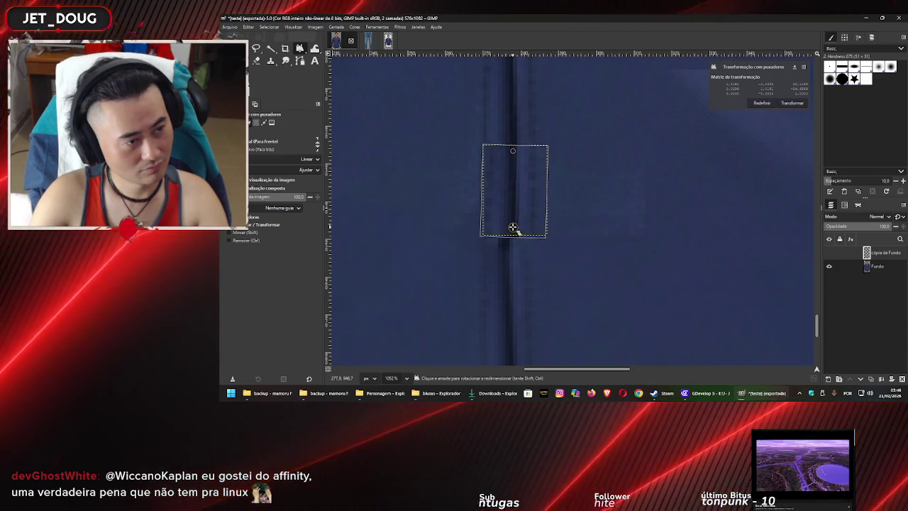
pyautogui.click(790, 103)
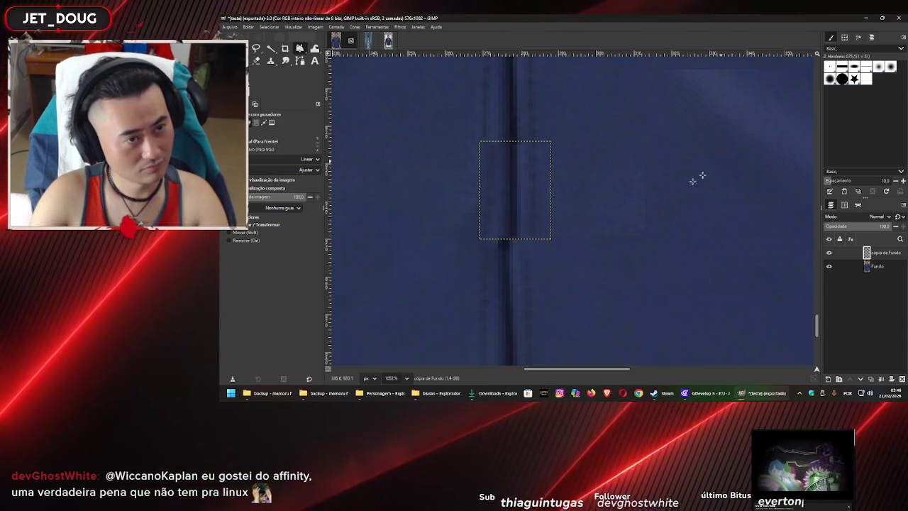
# Toggle between the Fundo and cópia de Fundo layers to compare the patch
pyautogui.scroll(-2, 538, 225)
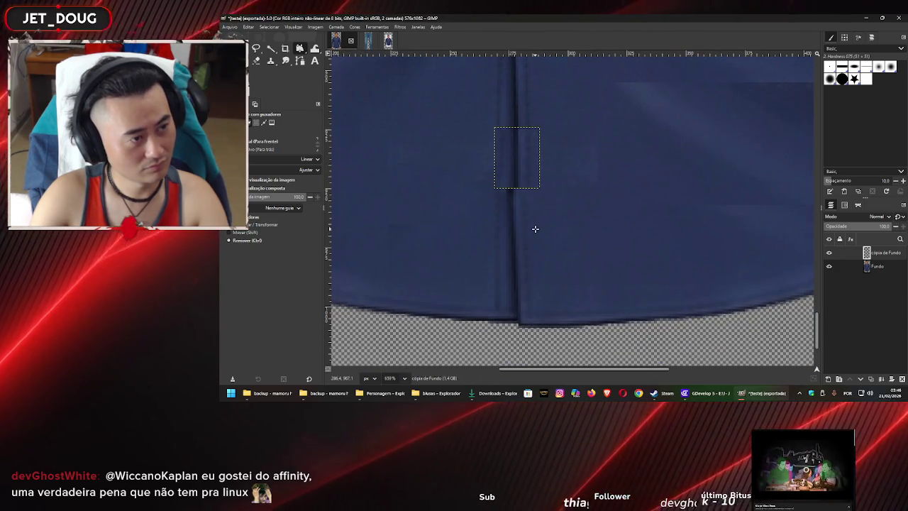
pyautogui.click(867, 267)
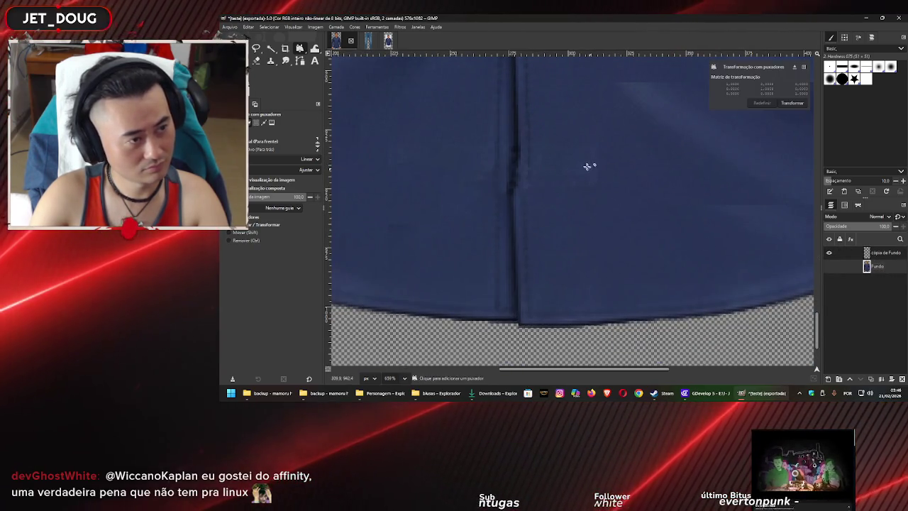
pyautogui.click(881, 253)
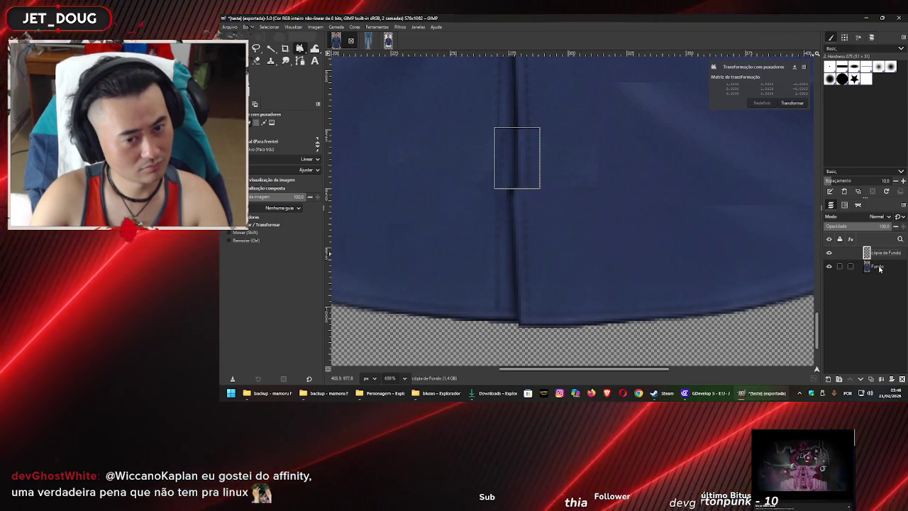
pyautogui.click(877, 265)
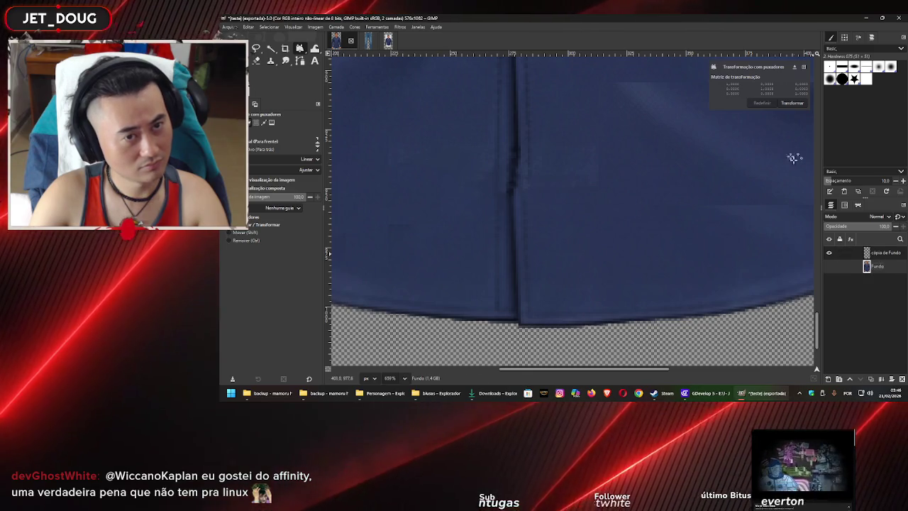
pyautogui.click(879, 253)
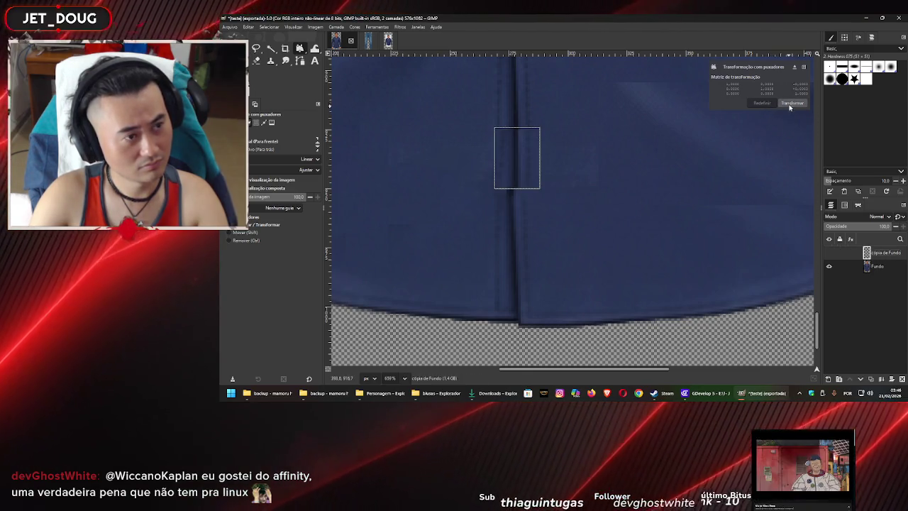
pyautogui.click(879, 266)
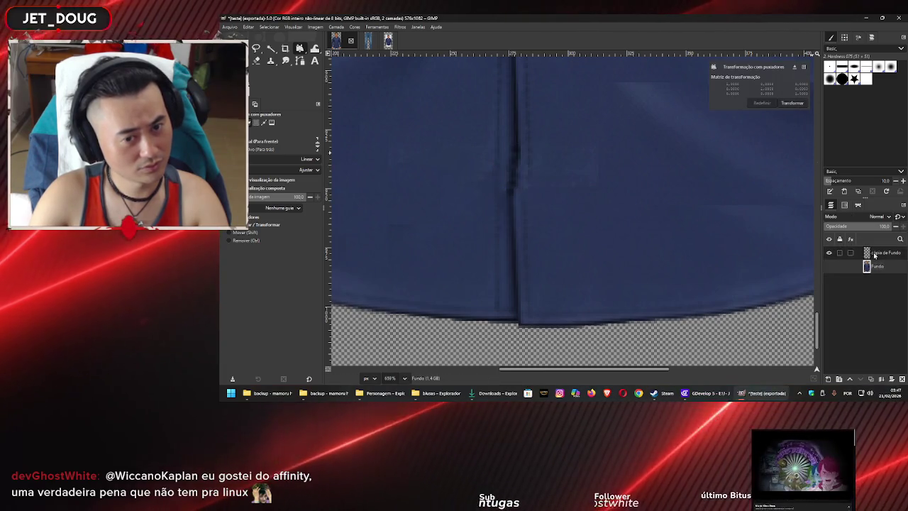
# On the Fundo layer, select a clean strip of placket, subtracting a small area above it
pyautogui.click(875, 253)
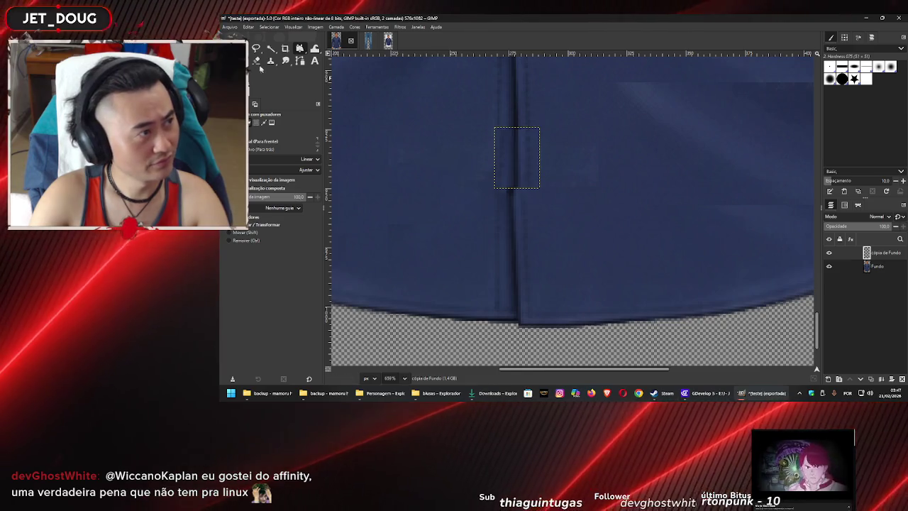
pyautogui.click(254, 49)
pyautogui.scroll(3, 525, 270)
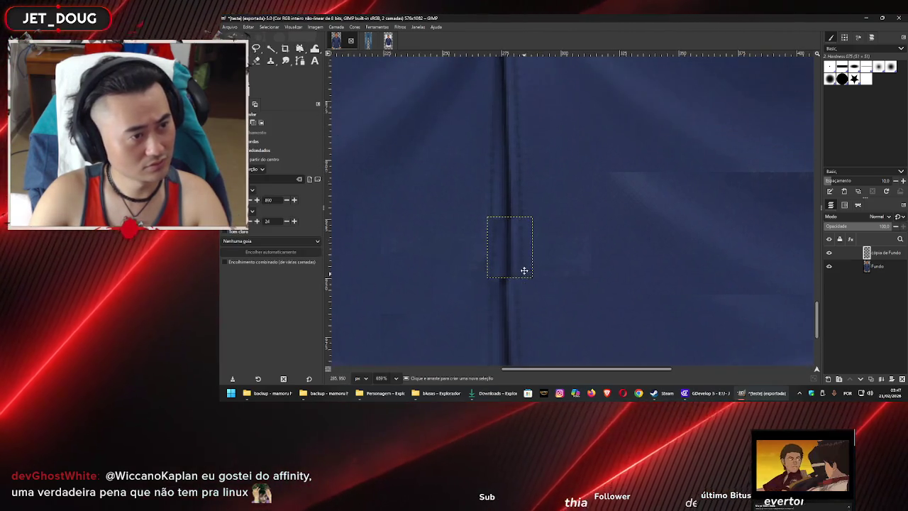
pyautogui.scroll(-1, 525, 234)
pyautogui.click(877, 265)
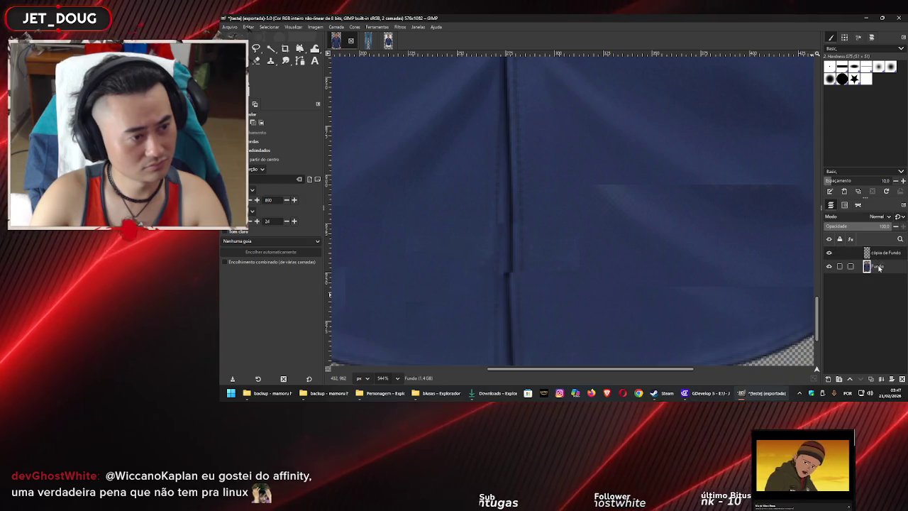
pyautogui.scroll(-1, 522, 248)
pyautogui.scroll(-1, 519, 228)
pyautogui.scroll(1, 520, 228)
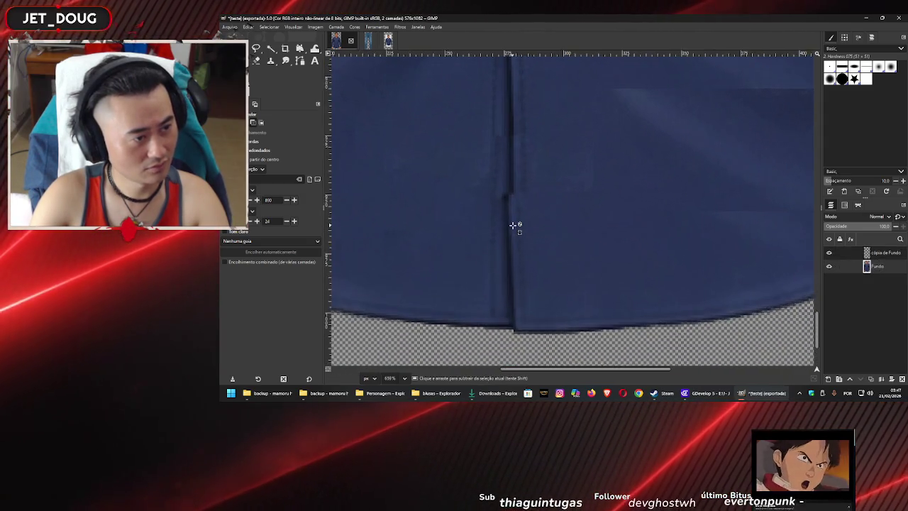
pyautogui.scroll(2, 507, 222)
pyautogui.moveTo(517, 257); pyautogui.dragTo(531, 290)
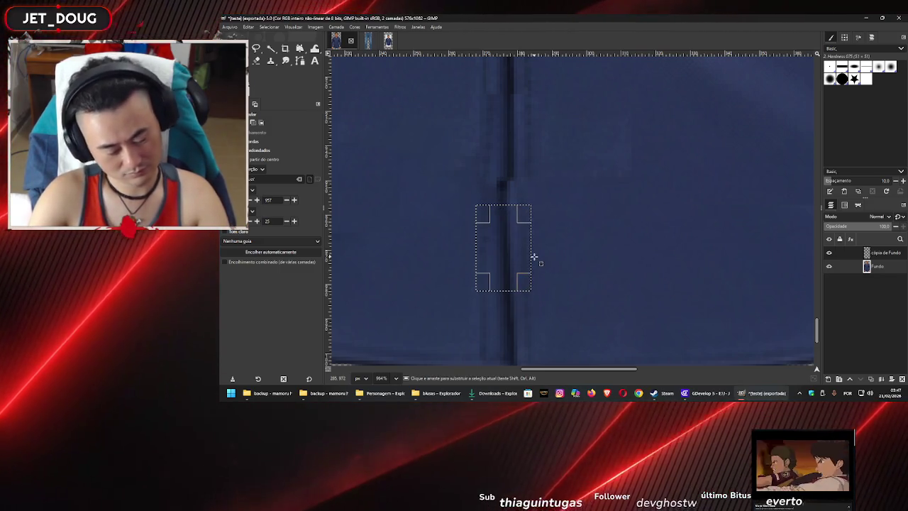
pyautogui.moveTo(517, 232); pyautogui.dragTo(530, 254)
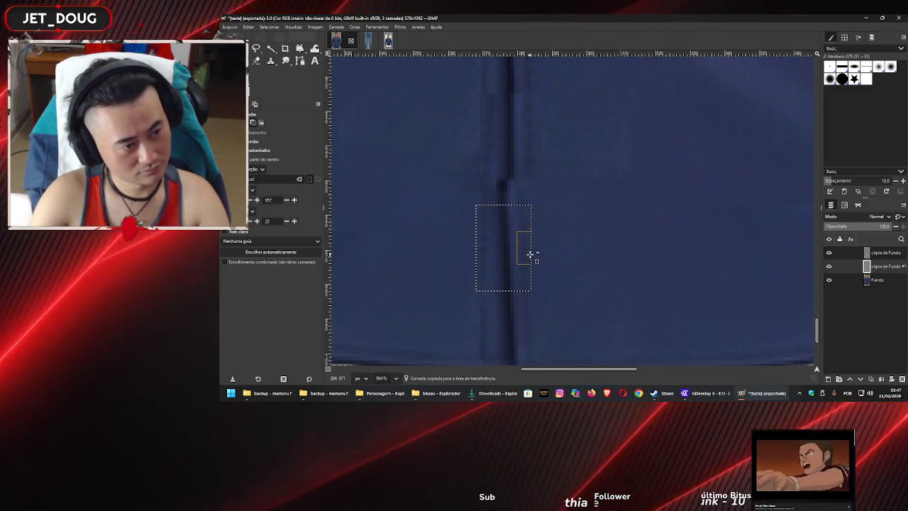
# Copy the placket patch onto new layer 'cópia de Fundo #1' and nudge it down a few pixels
pyautogui.hotkey('ctrl', 'c')
pyautogui.hotkey('ctrl', 'v')
pyautogui.press('m')
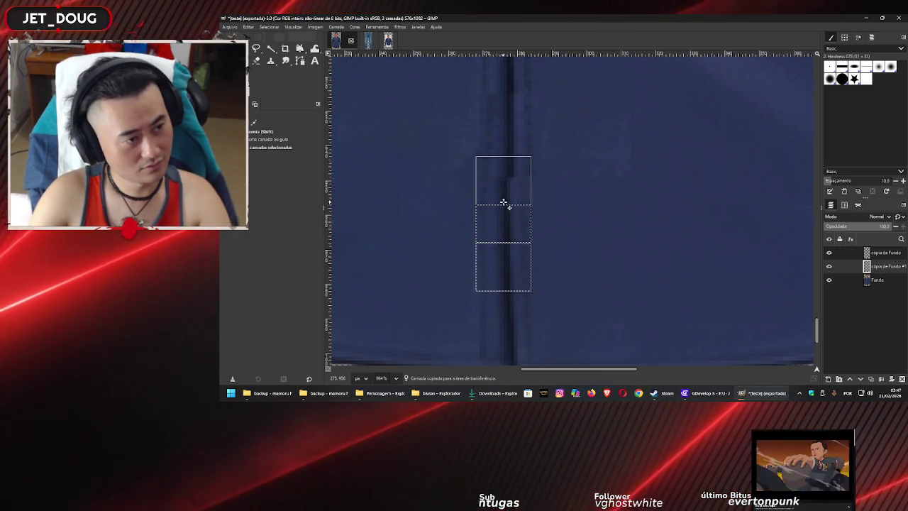
pyautogui.moveTo(505, 210); pyautogui.dragTo(505, 213)
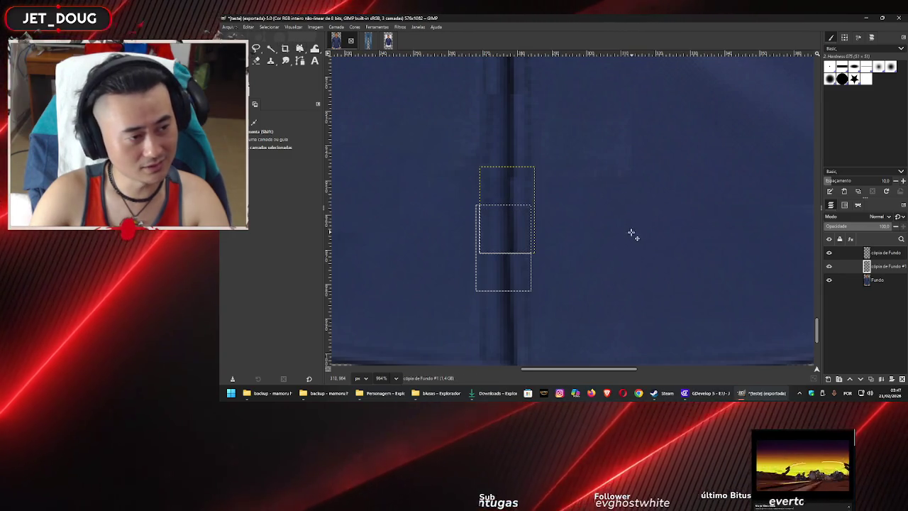
# Stretch the patch with Handle Transform so it covers the placket seam
pyautogui.click(299, 48)
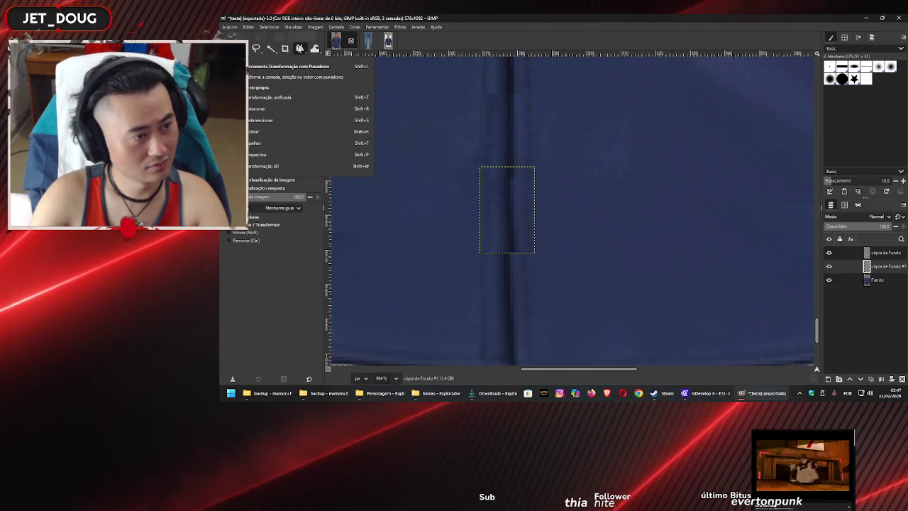
pyautogui.click(508, 161)
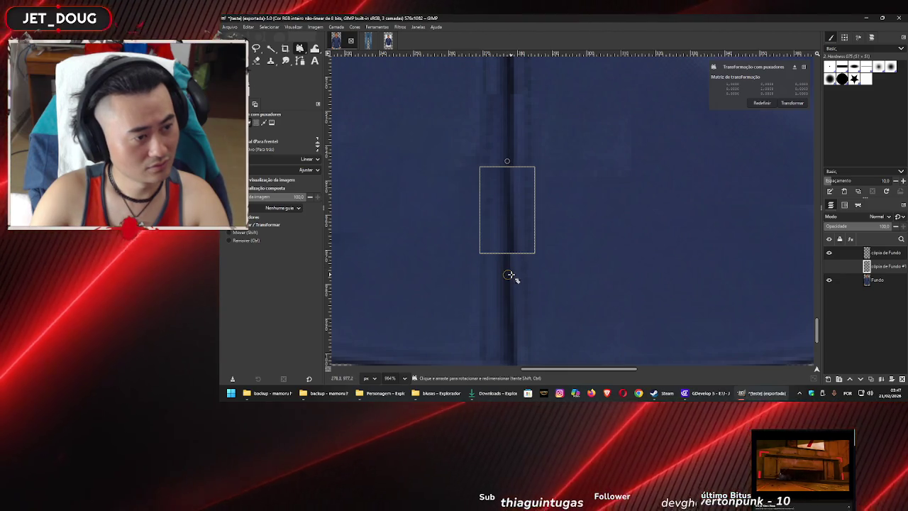
pyautogui.moveTo(508, 273); pyautogui.dragTo(505, 275)
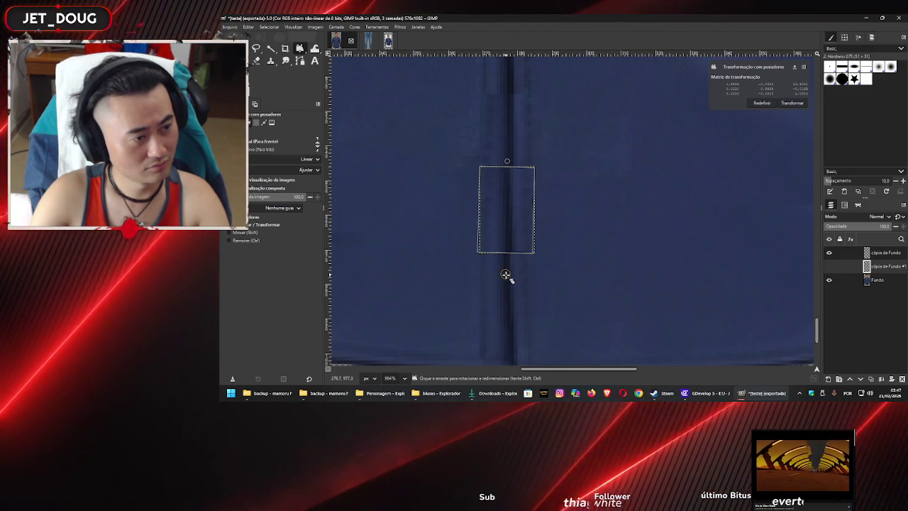
pyautogui.click(791, 103)
pyautogui.scroll(-3, 559, 219)
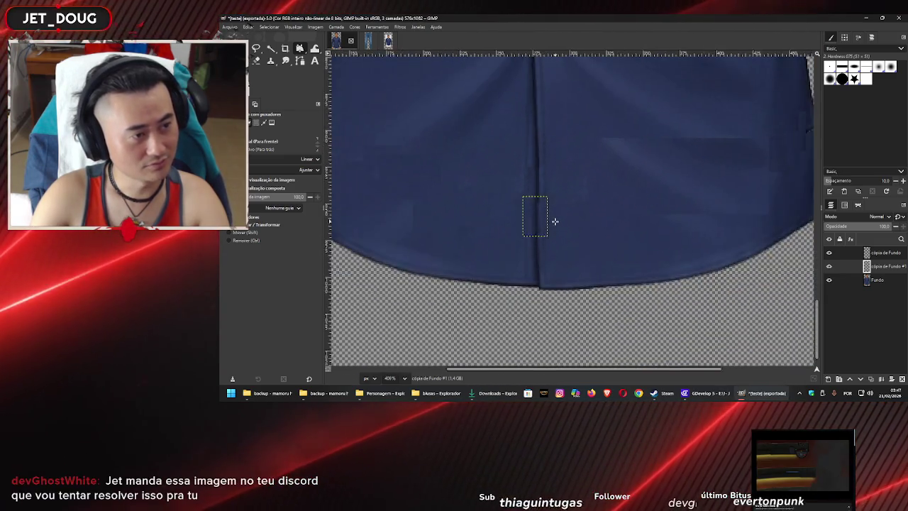
pyautogui.scroll(-2, 561, 224)
pyautogui.scroll(-2, 563, 229)
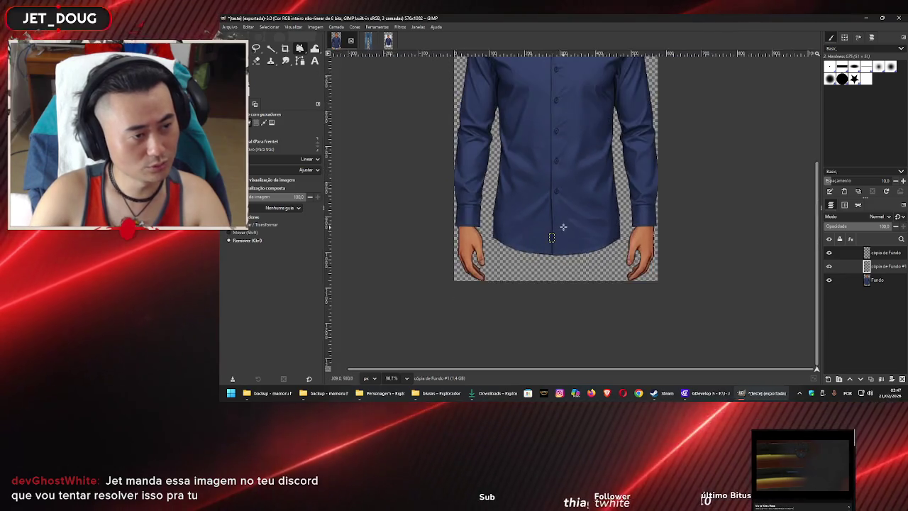
pyautogui.scroll(-1, 567, 229)
pyautogui.scroll(1, 570, 229)
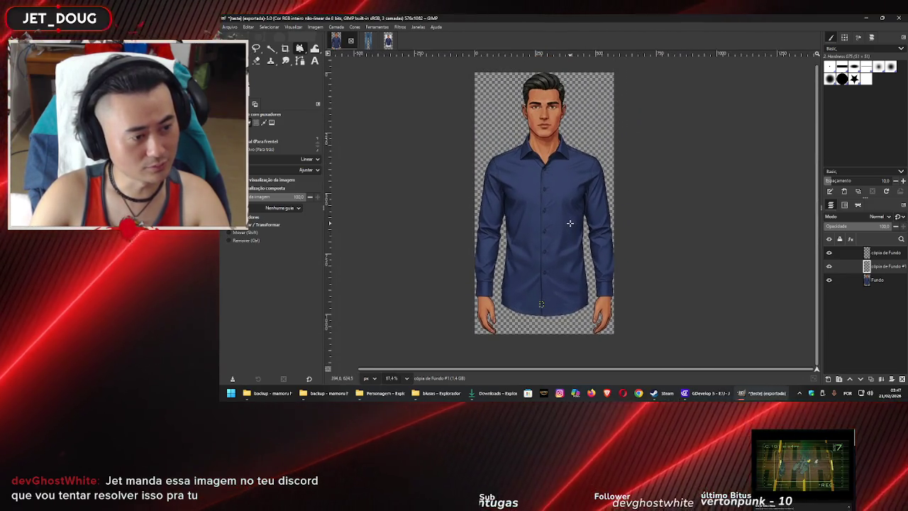
pyautogui.scroll(2, 557, 270)
pyautogui.scroll(1, 554, 279)
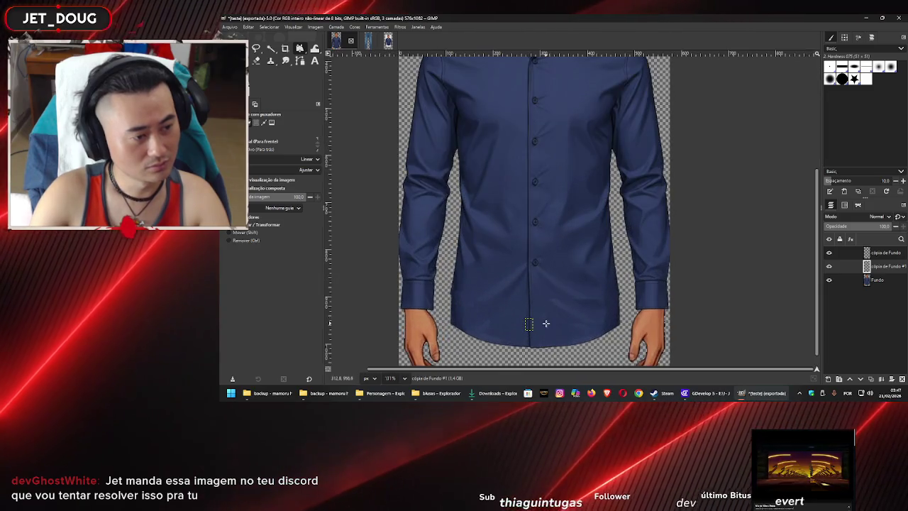
pyautogui.scroll(1, 547, 283)
pyautogui.scroll(1, 547, 256)
pyautogui.scroll(1, 547, 264)
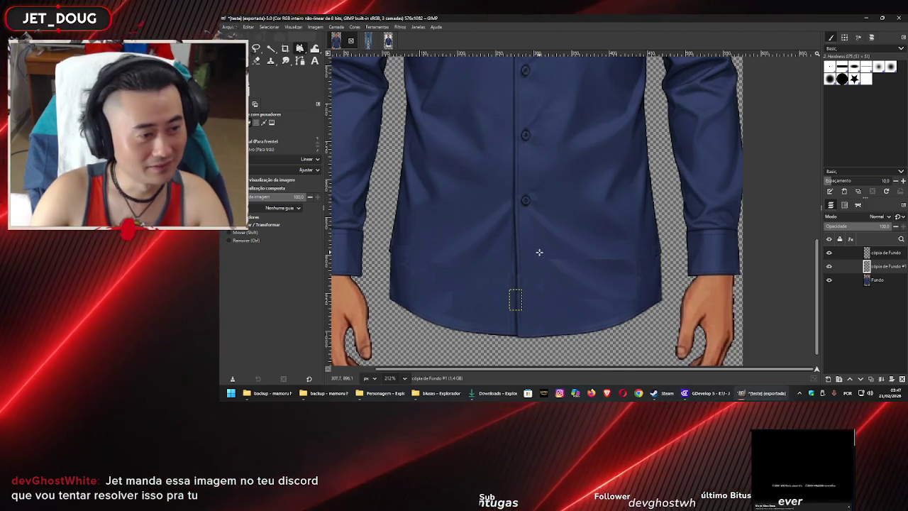
pyautogui.keyDown('ctrl'); pyautogui.scroll(2, 531, 292); pyautogui.keyUp('ctrl')
pyautogui.scroll(-1, 537, 260)
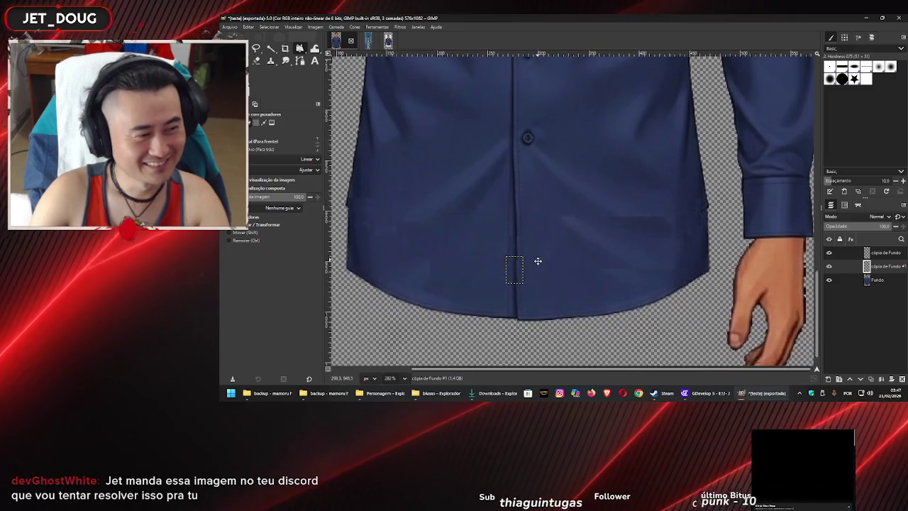
pyautogui.moveTo(570, 244); pyautogui.dragTo(527, 251)
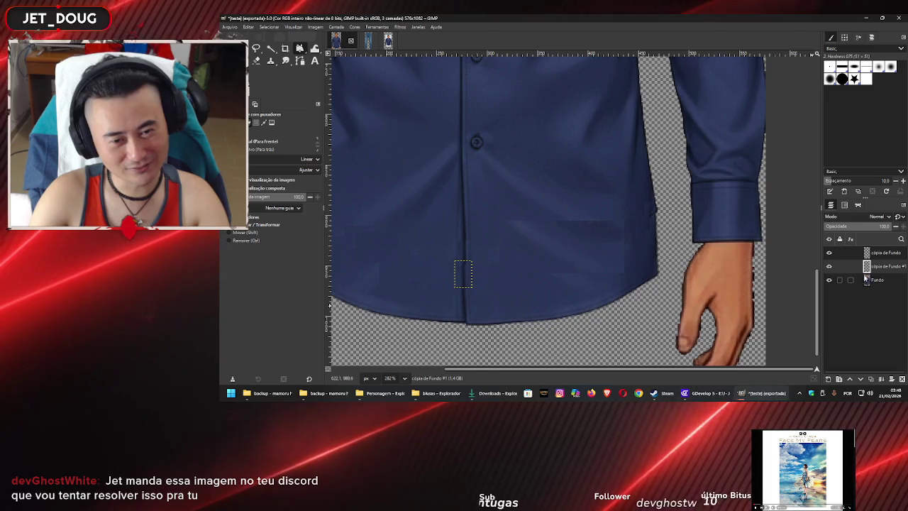
# Apply the handle transform to the 'cópia de Fundo #1' patch layer, then return to Rectangle Select
pyautogui.click(537, 287)
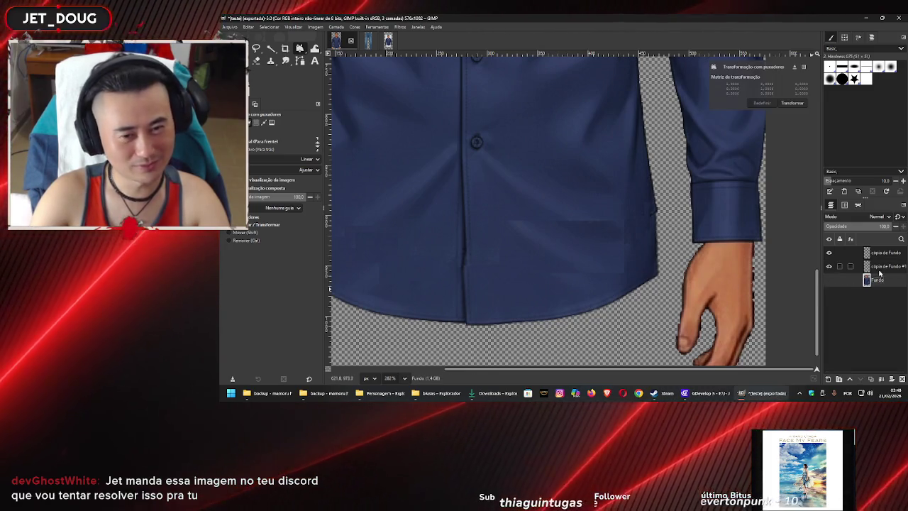
pyautogui.click(882, 267)
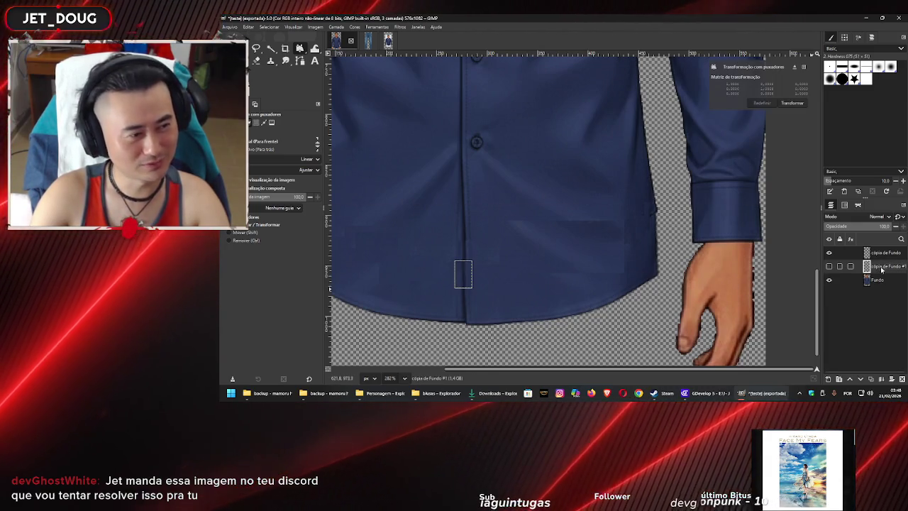
pyautogui.click(791, 103)
pyautogui.press('r')
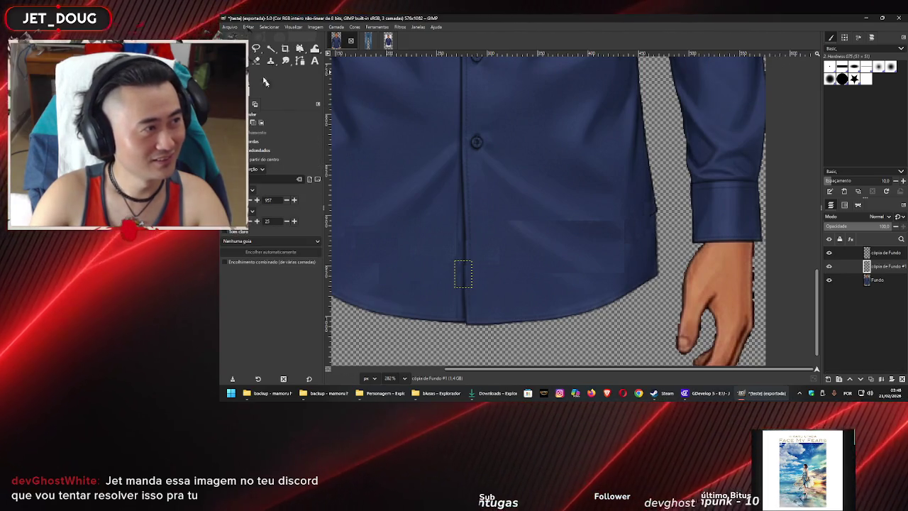
# Pan and zoom across the shirt front to inspect the patched placket and hem
pyautogui.click(883, 269)
pyautogui.moveTo(539, 291); pyautogui.dragTo(595, 265)
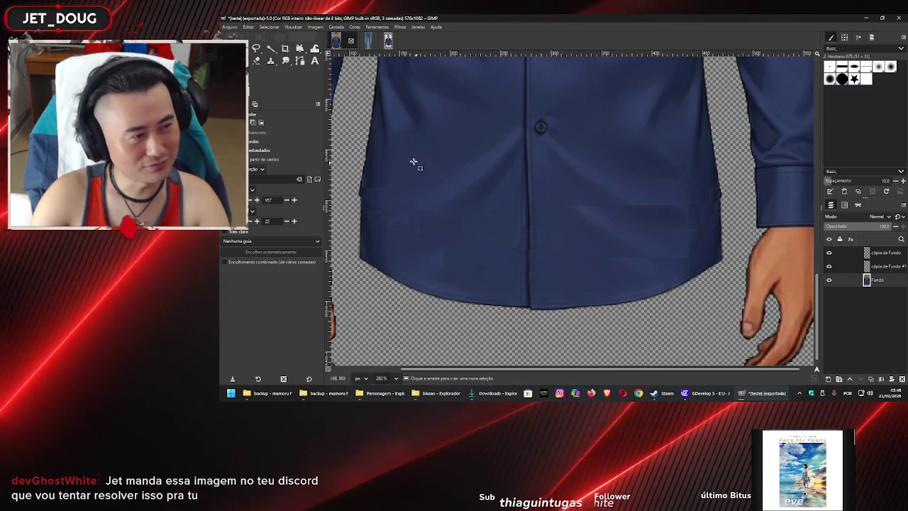
pyautogui.moveTo(395, 139); pyautogui.dragTo(414, 195)
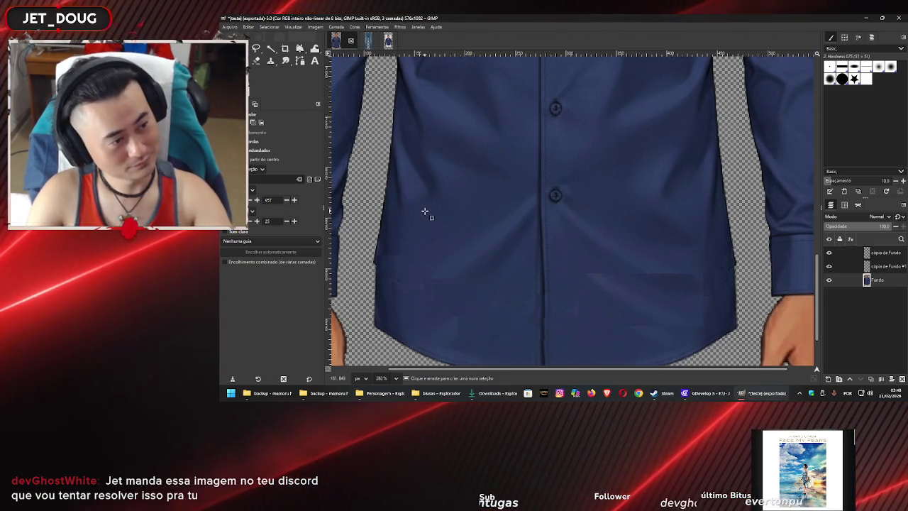
pyautogui.moveTo(448, 210); pyautogui.dragTo(470, 138)
pyautogui.moveTo(603, 216); pyautogui.dragTo(565, 188)
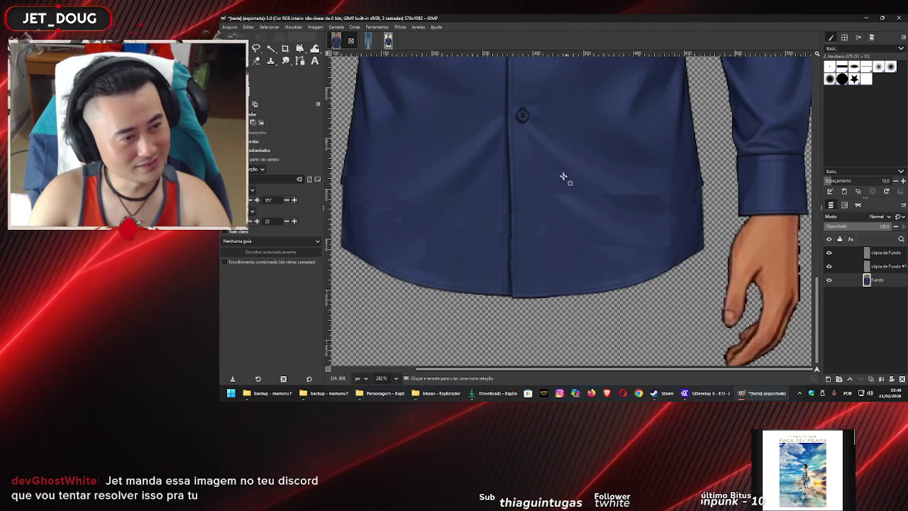
pyautogui.scroll(2, 564, 221)
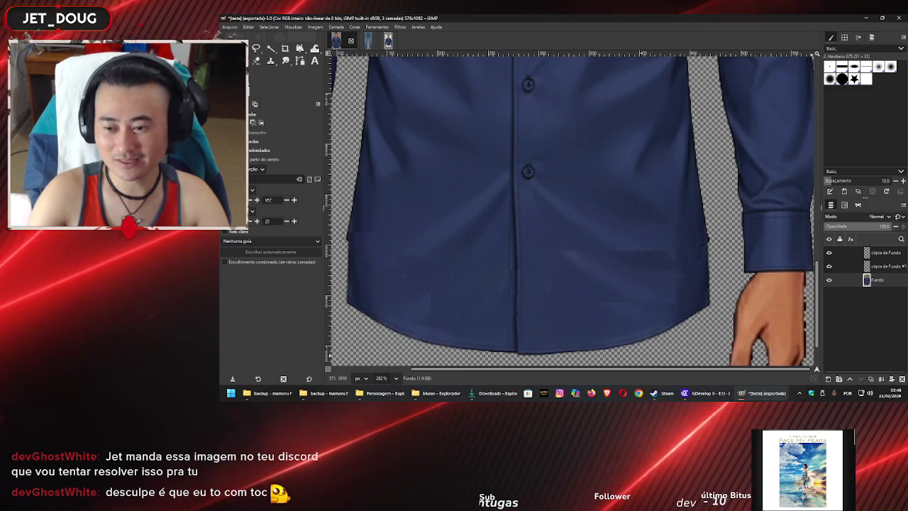
pyautogui.scroll(-3, 669, 202)
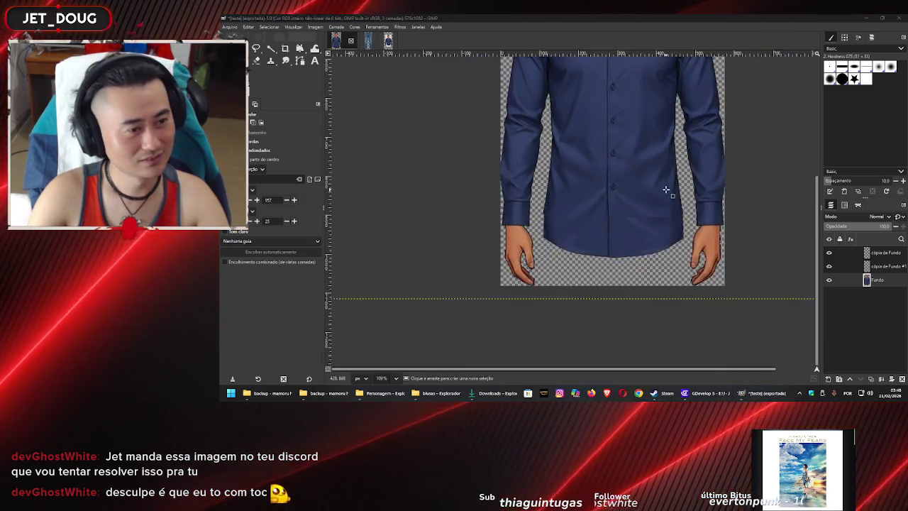
# Export the patched shirt as a default-settings PNG into the blusas folder, then bring up the browser
pyautogui.scroll(-2, 660, 186)
pyautogui.scroll(-2, 582, 149)
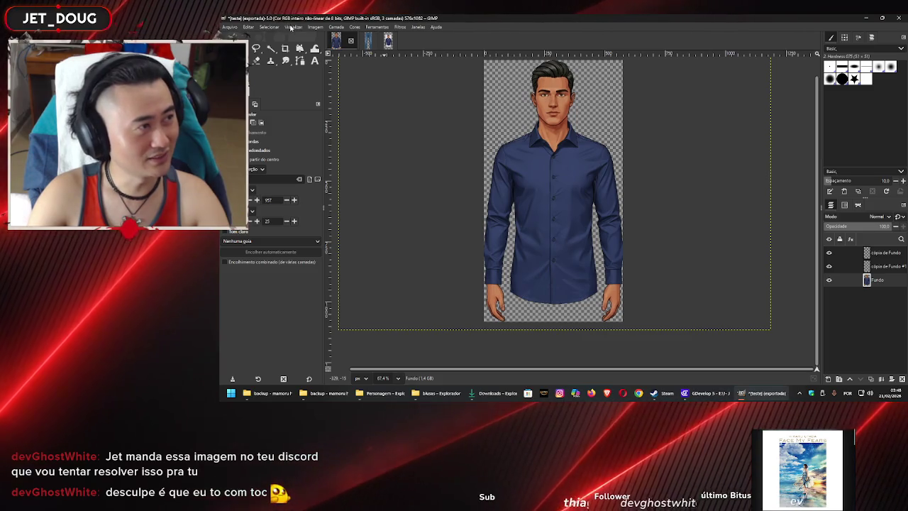
pyautogui.click(230, 27)
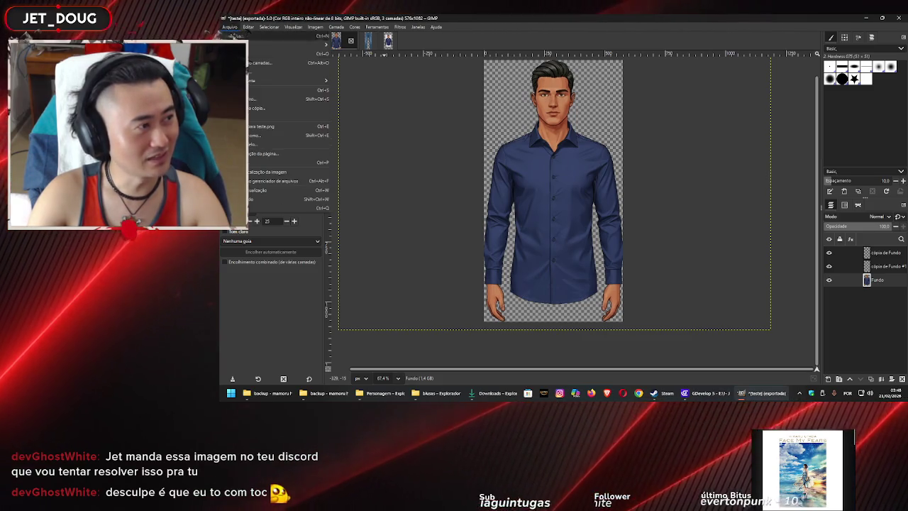
pyautogui.click(271, 137)
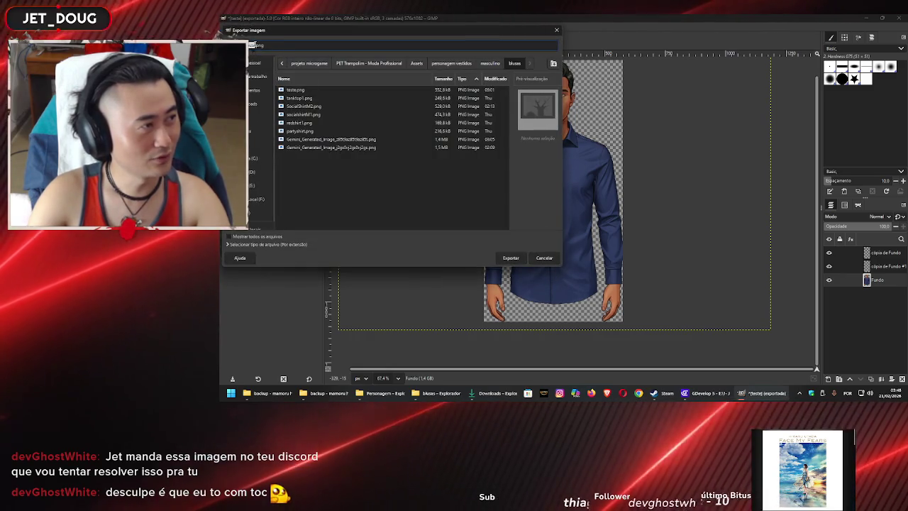
pyautogui.click(511, 257)
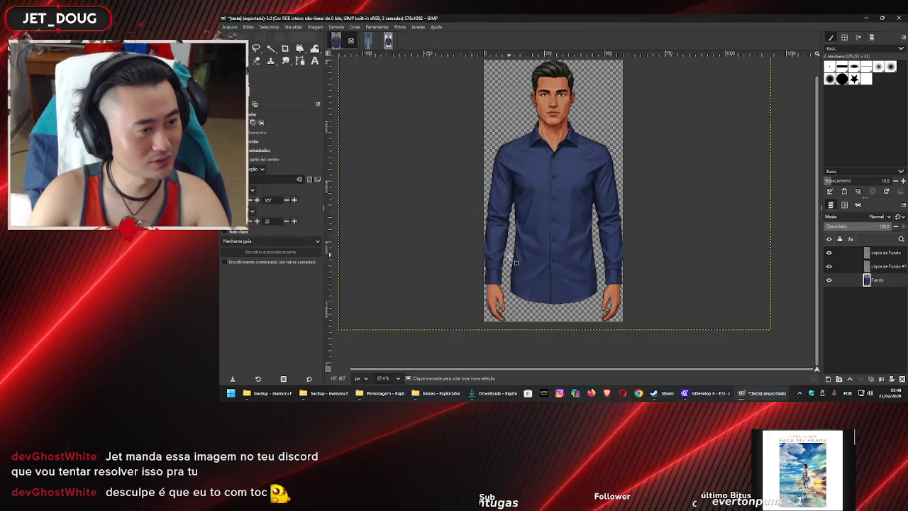
pyautogui.click(388, 233)
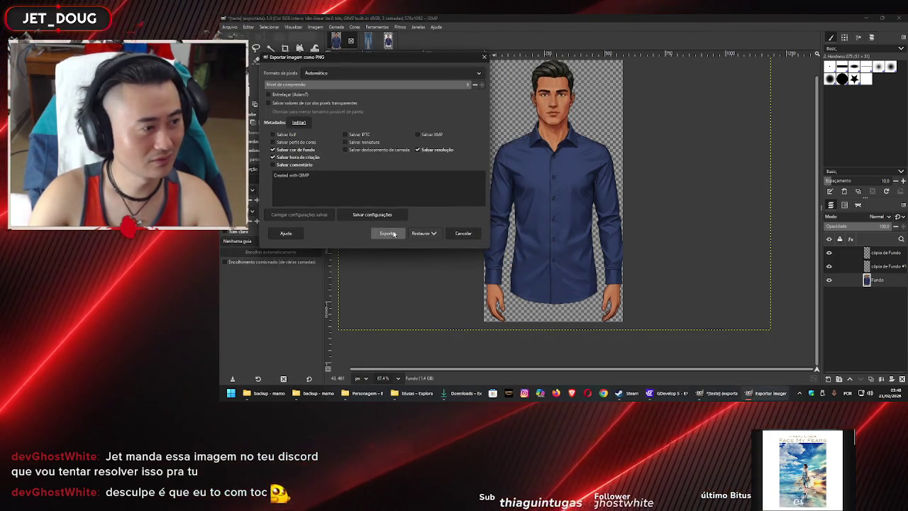
pyautogui.click(623, 393)
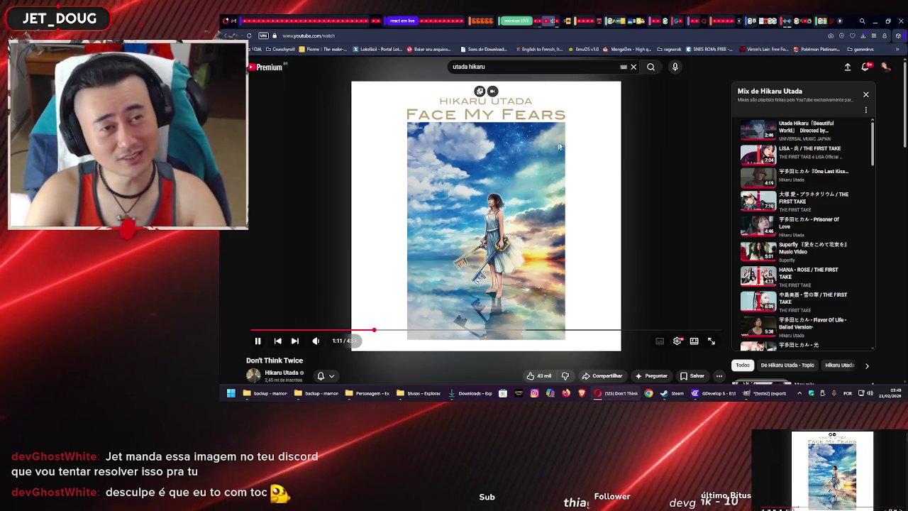
# Drag the teste2 image from the blusas folder into the Gemini shirt chat's prompt box
pyautogui.click(782, 21)
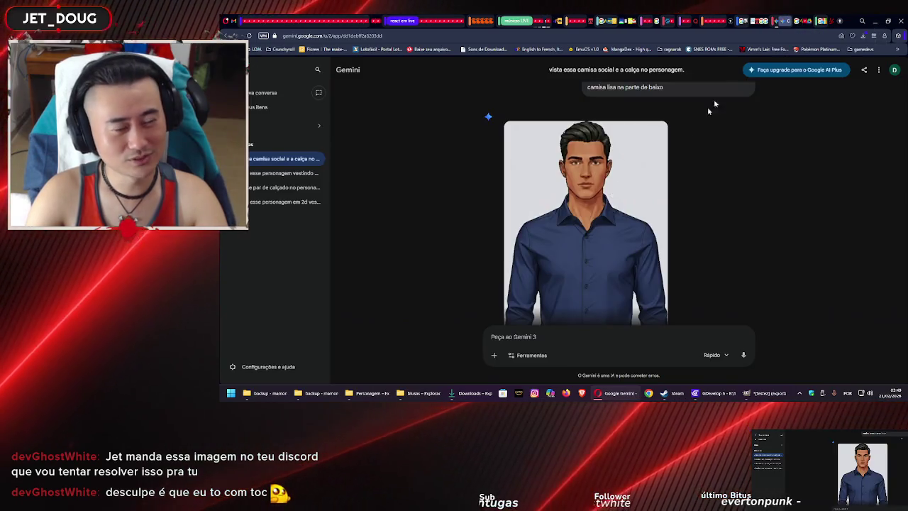
pyautogui.scroll(-2, 708, 106)
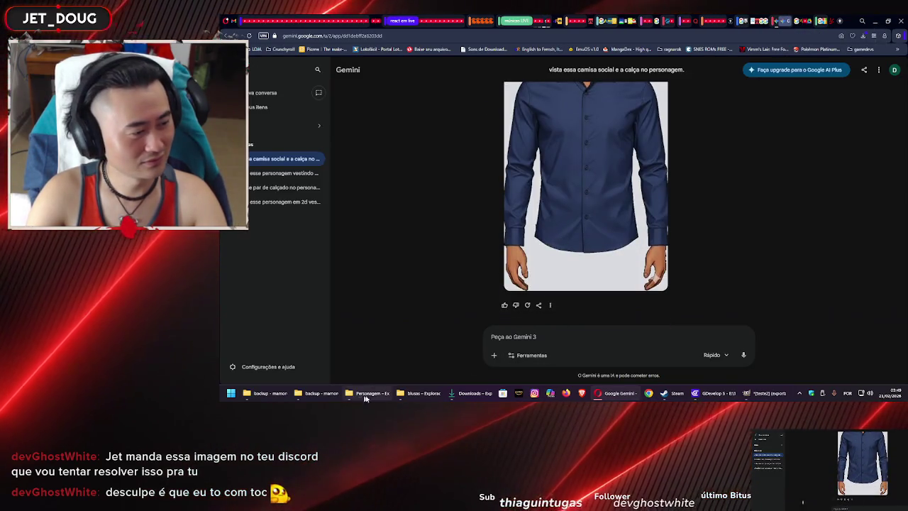
pyautogui.click(421, 393)
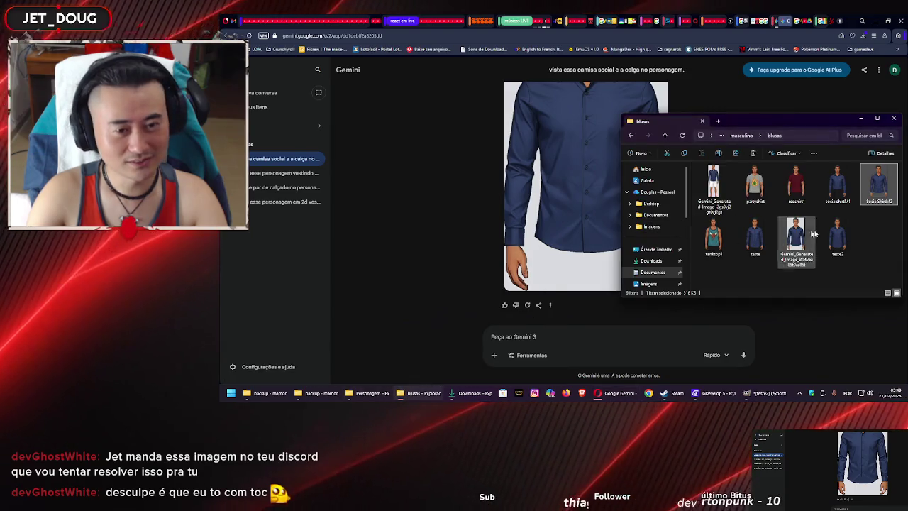
pyautogui.moveTo(816, 234); pyautogui.dragTo(863, 242)
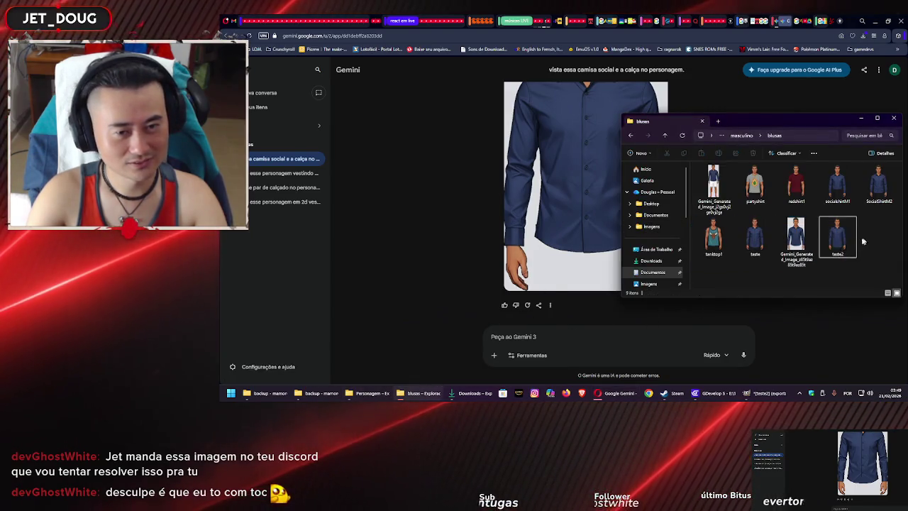
pyautogui.moveTo(788, 287); pyautogui.dragTo(593, 332)
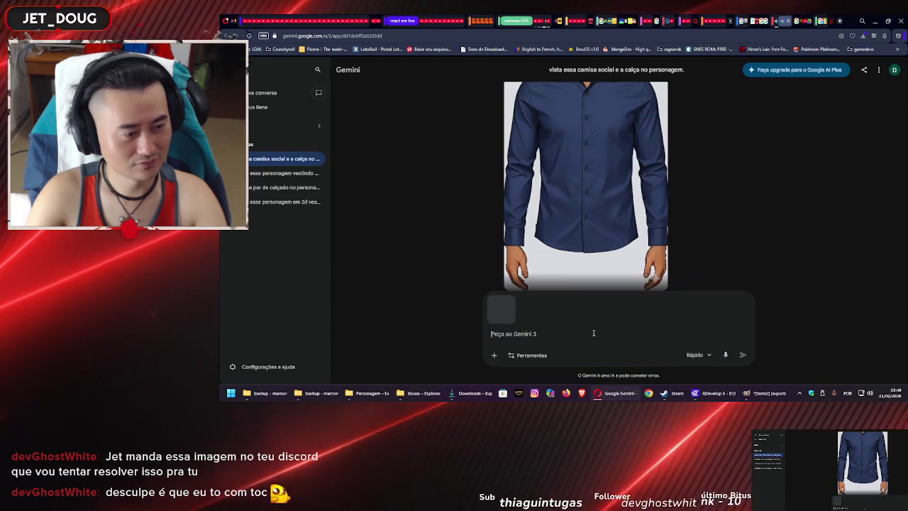